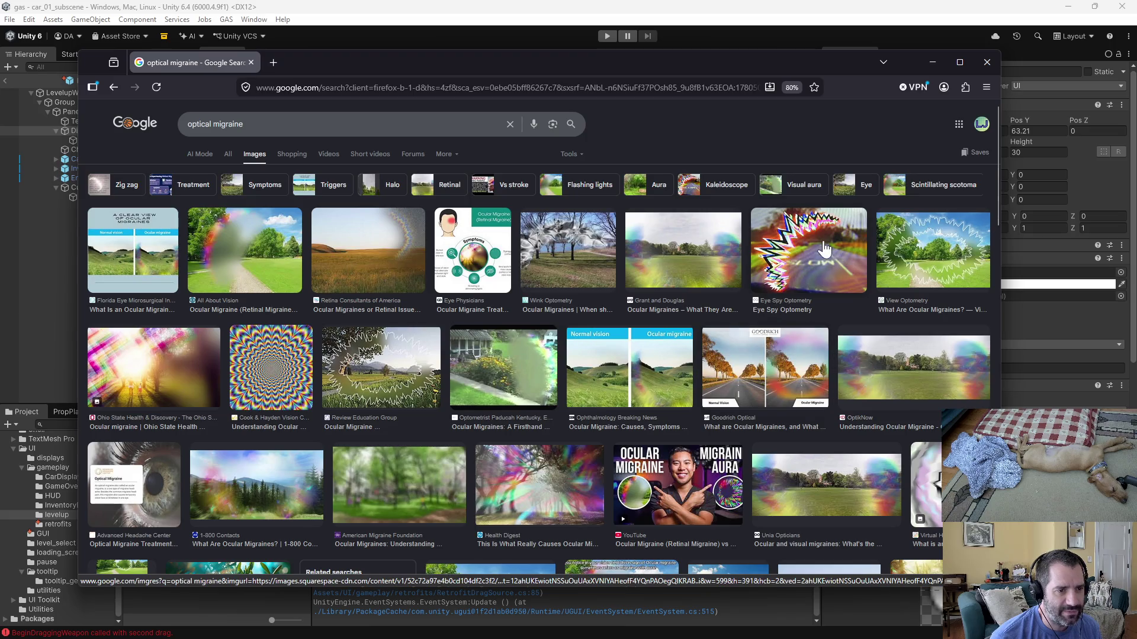
Scroll through the optical migraine image results, then close the browser to return to Unity.
scroll(756, 325, down, 3)
scroll(734, 471, down, 4)
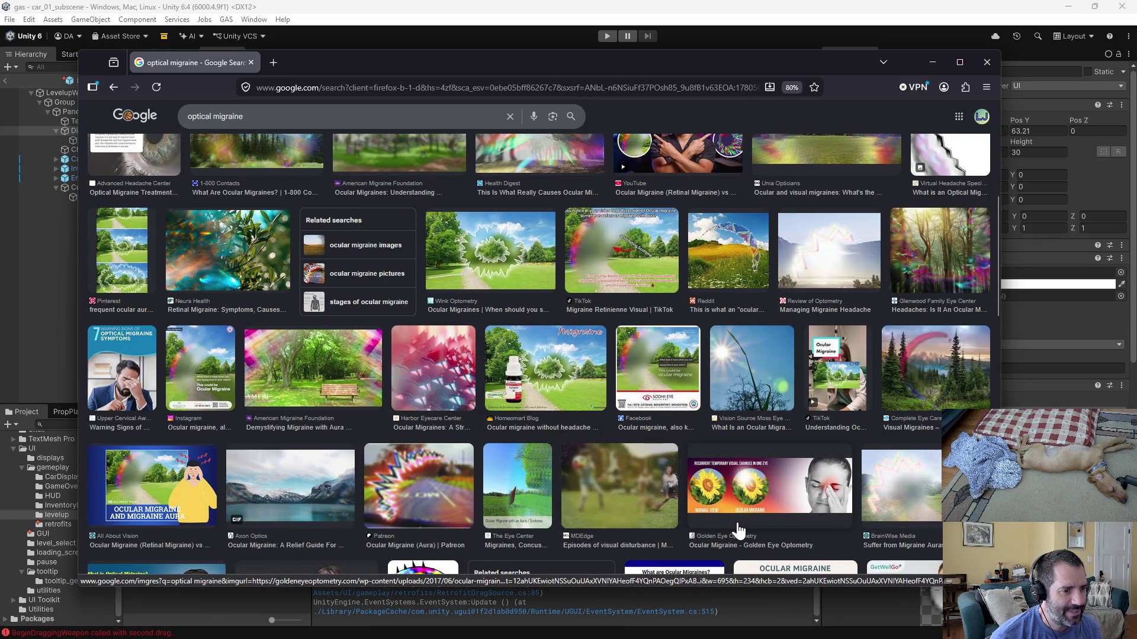
scroll(737, 528, down, 3)
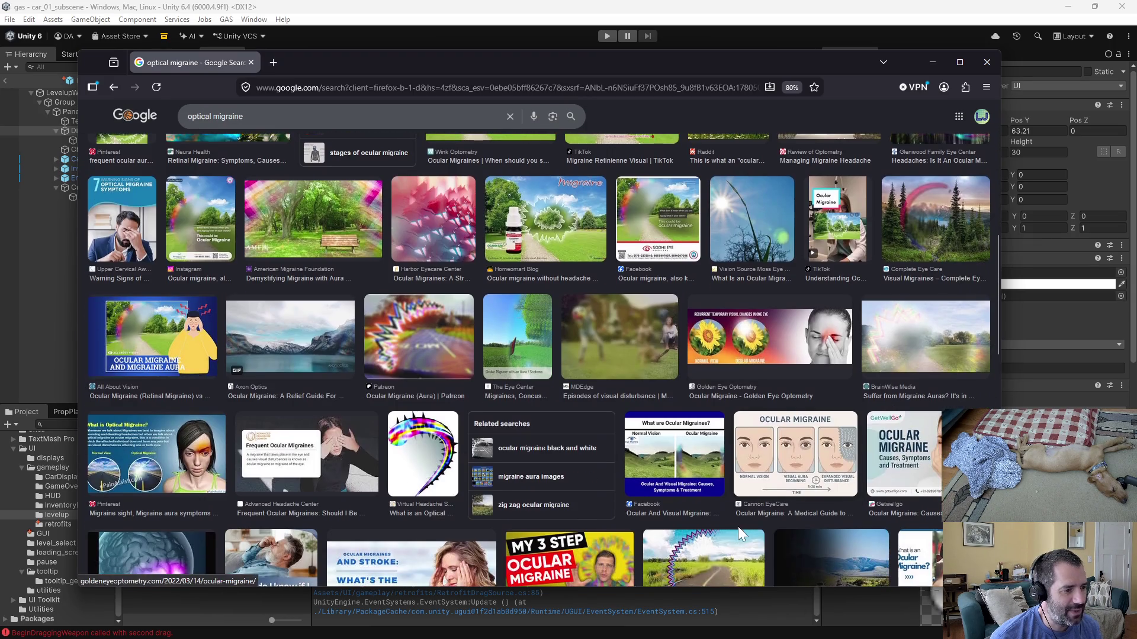
scroll(738, 527, down, 4)
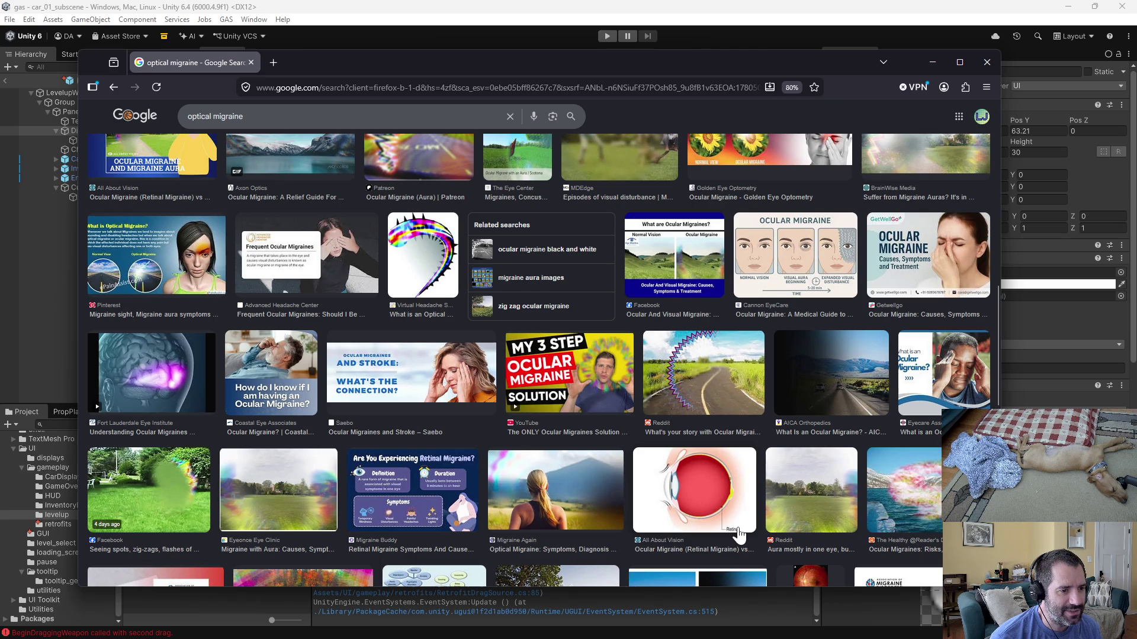
click(987, 64)
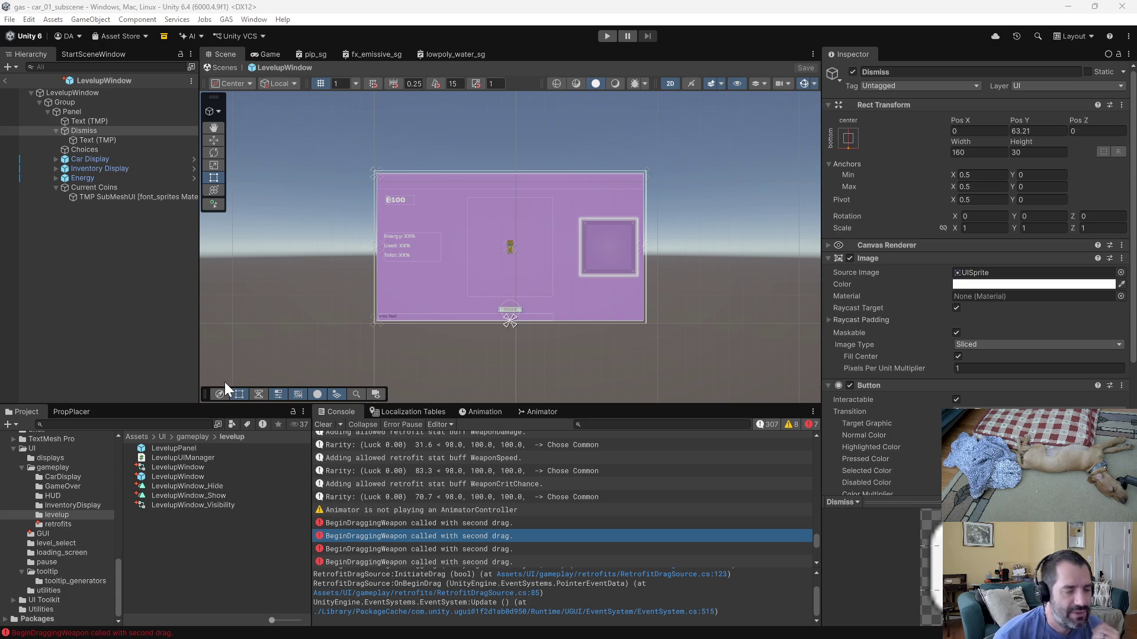
Deselect Dismiss and view the stack trace of the BeginDraggingWeapon second-drag error.
click(76, 278)
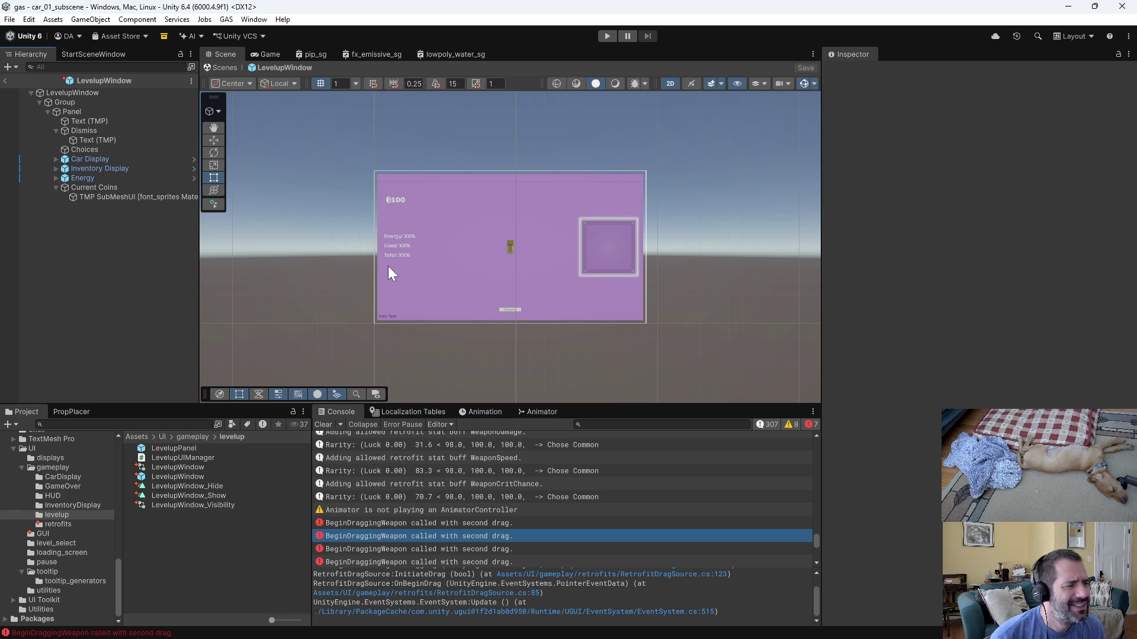
scroll(405, 351, up, 5)
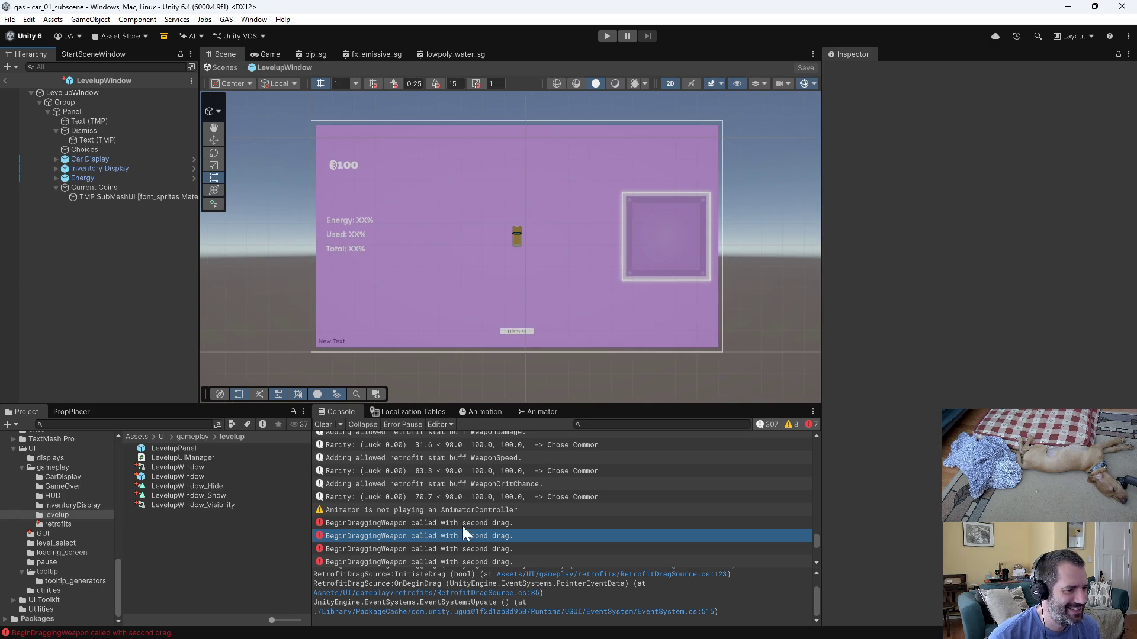
click(485, 524)
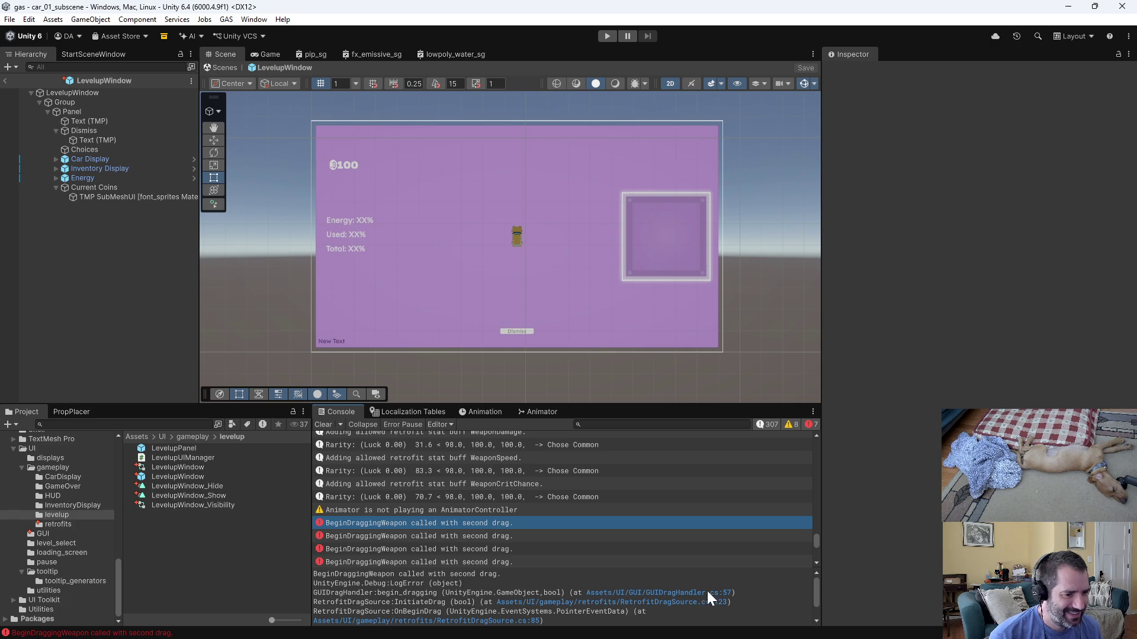
key(alt+Tab)
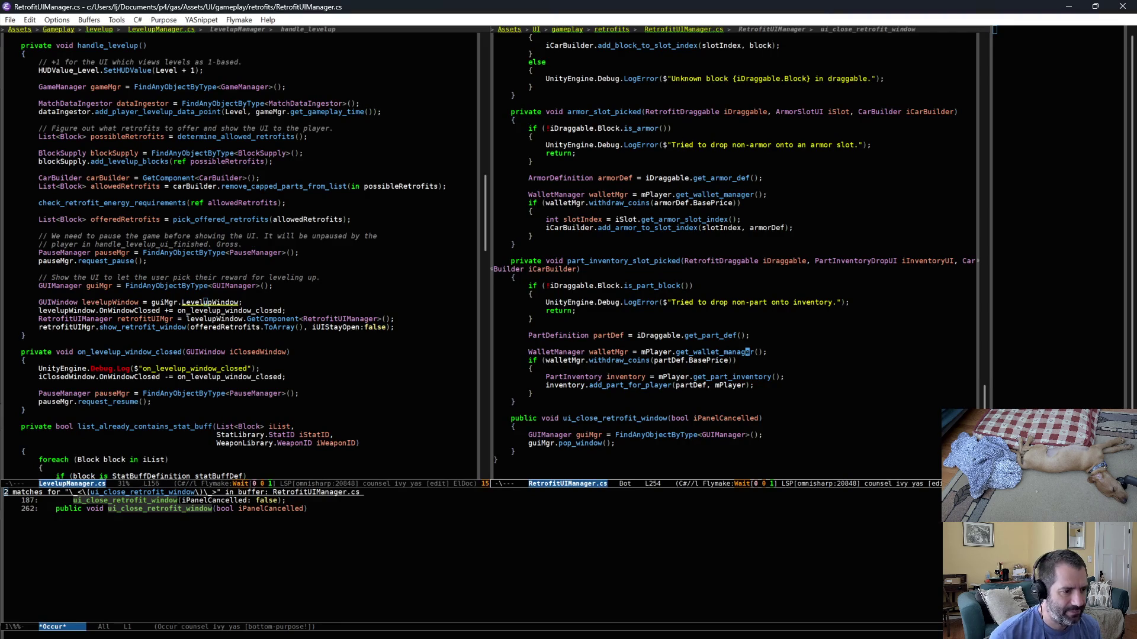
Open GUIDragHandler.cs at line 57 and locate the mDragState second-drag check.
key(ctrl+x)
text(bgui)
key(Return)
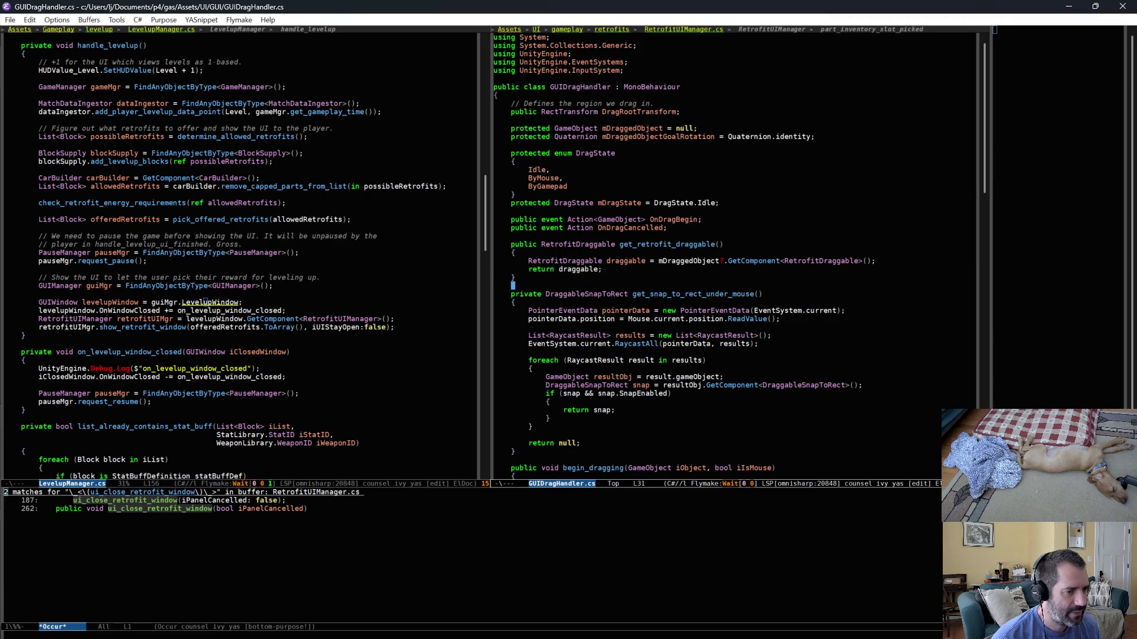
key(alt+g)
text(g57)
key(Return)
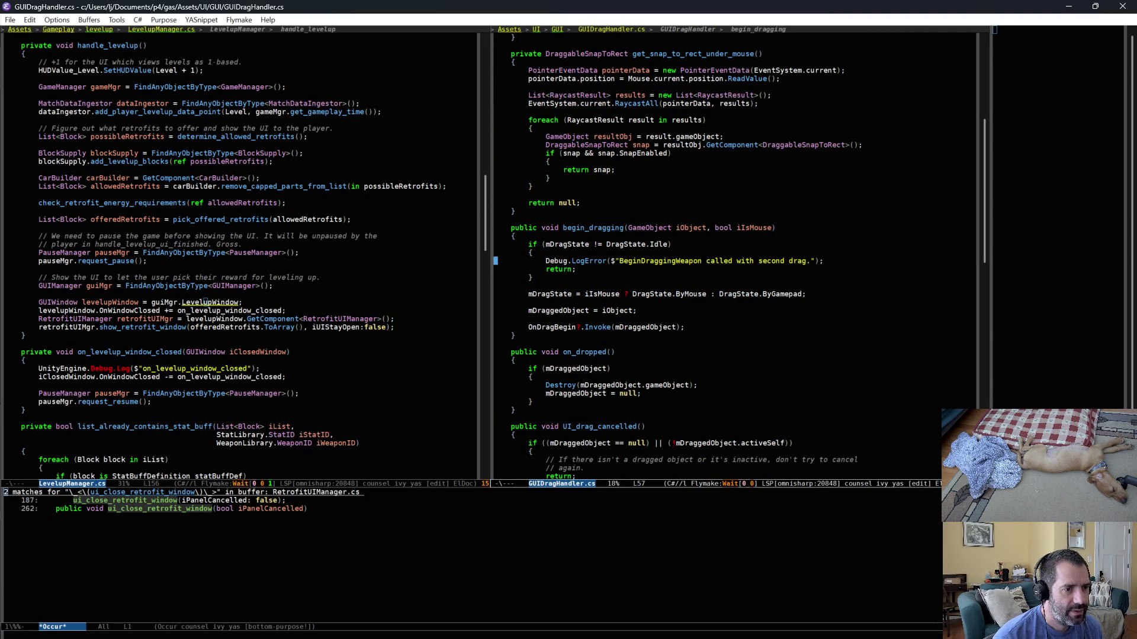
click(534, 253)
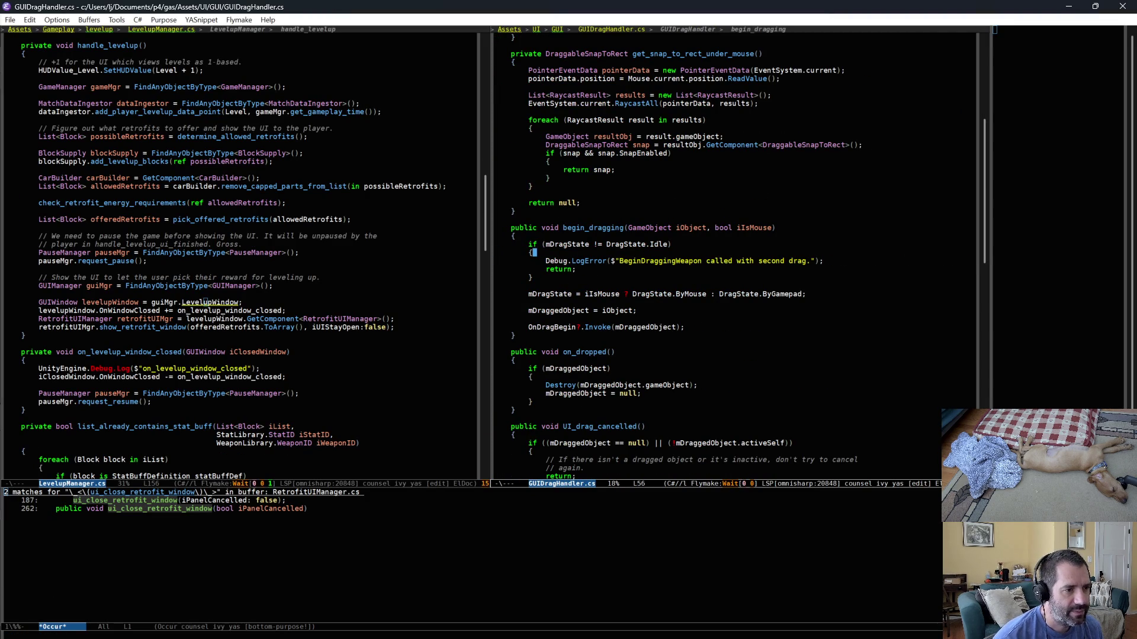
key(ctrl+p)
key(ctrl+e)
key(alt+b)
key(alt+b)
key(alt+b)
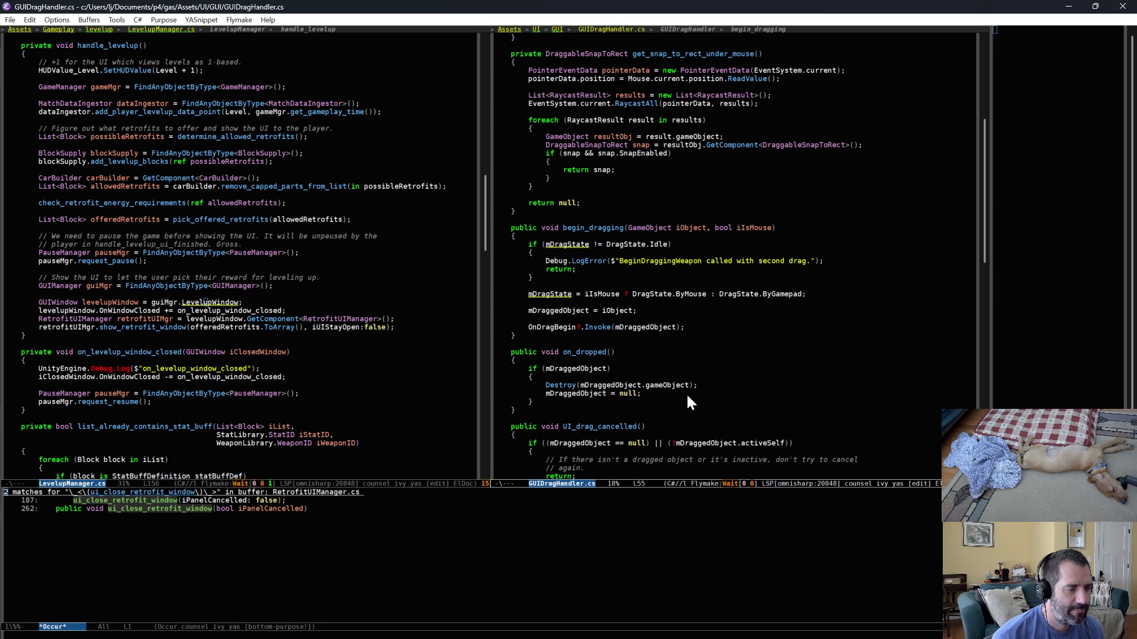
Add 'mDragState = DragState.Idle;' at the end of on_dropped and save GUIDragHandler.cs.
click(604, 401)
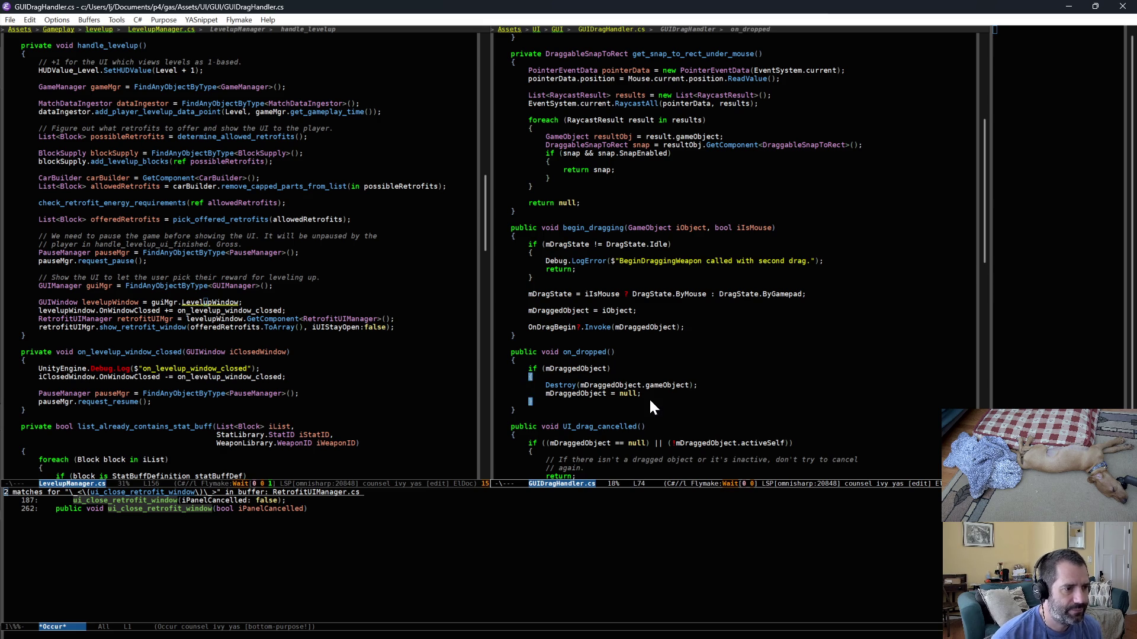
key(Return)
key(Return)
text(mDragged)
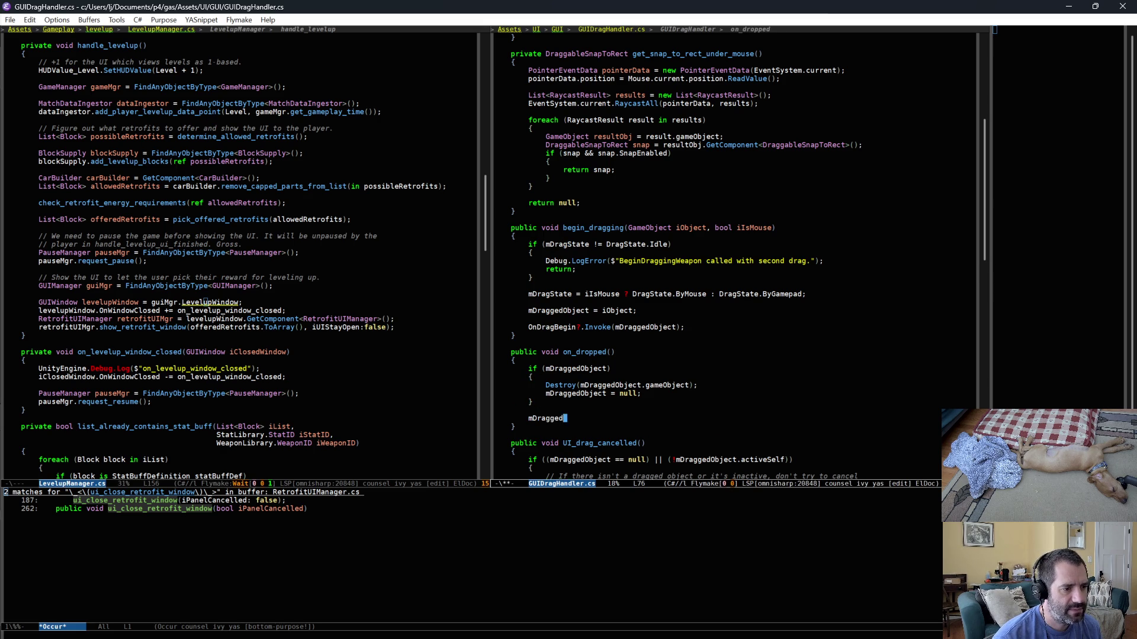
key(BackSpace)
key(BackSpace)
key(BackSpace)
text(State = )
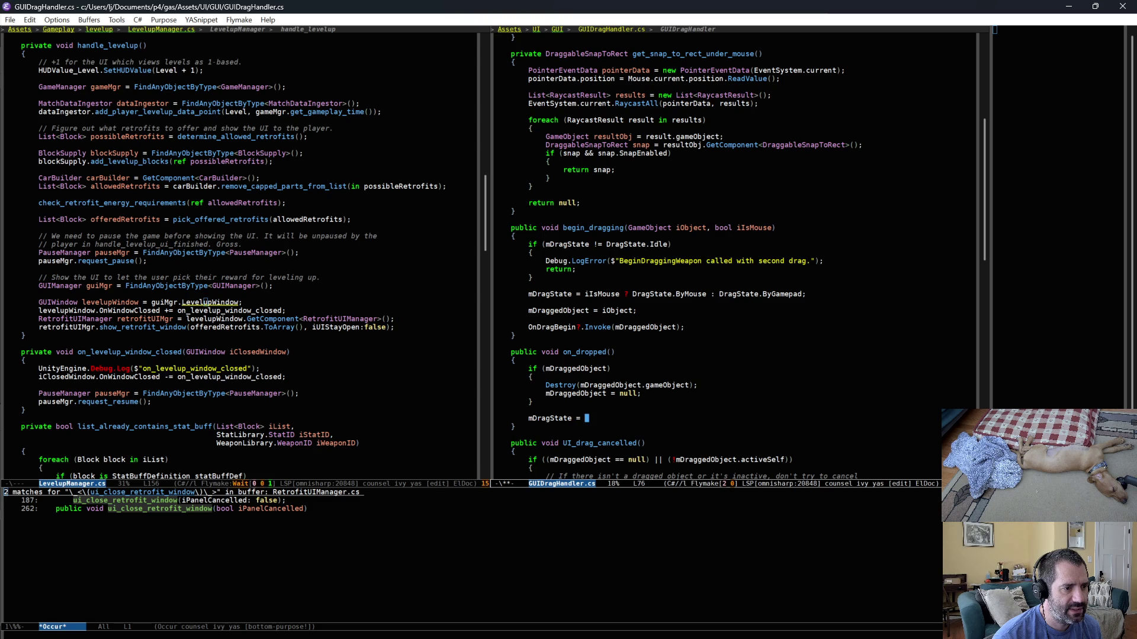
text(DragState.)
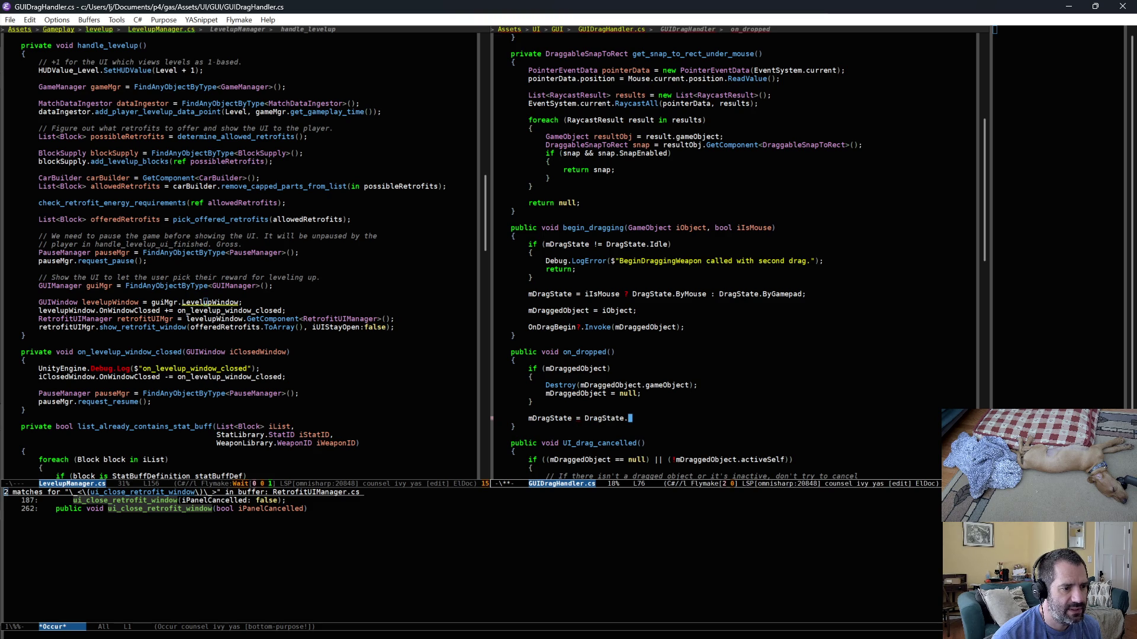
text(Idle;)
key(ctrl+x)
key(ctrl+s)
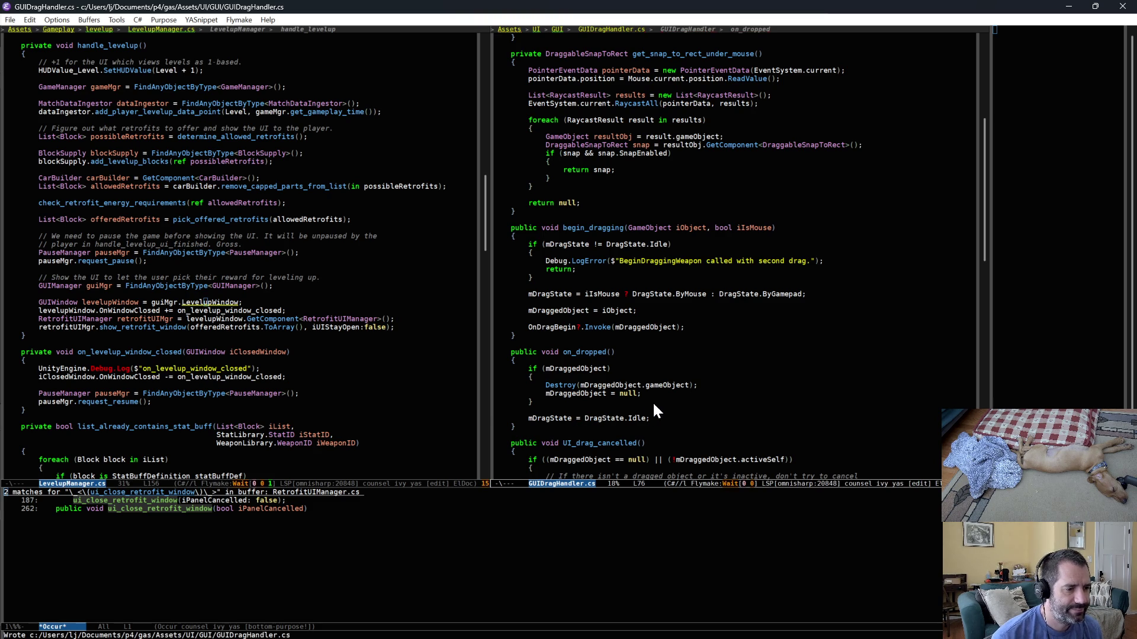
click(378, 336)
key(ctrl+x)
Open LevelupUIManager.cs in the left pane and jump to on_slot_picked.
text(blevel)
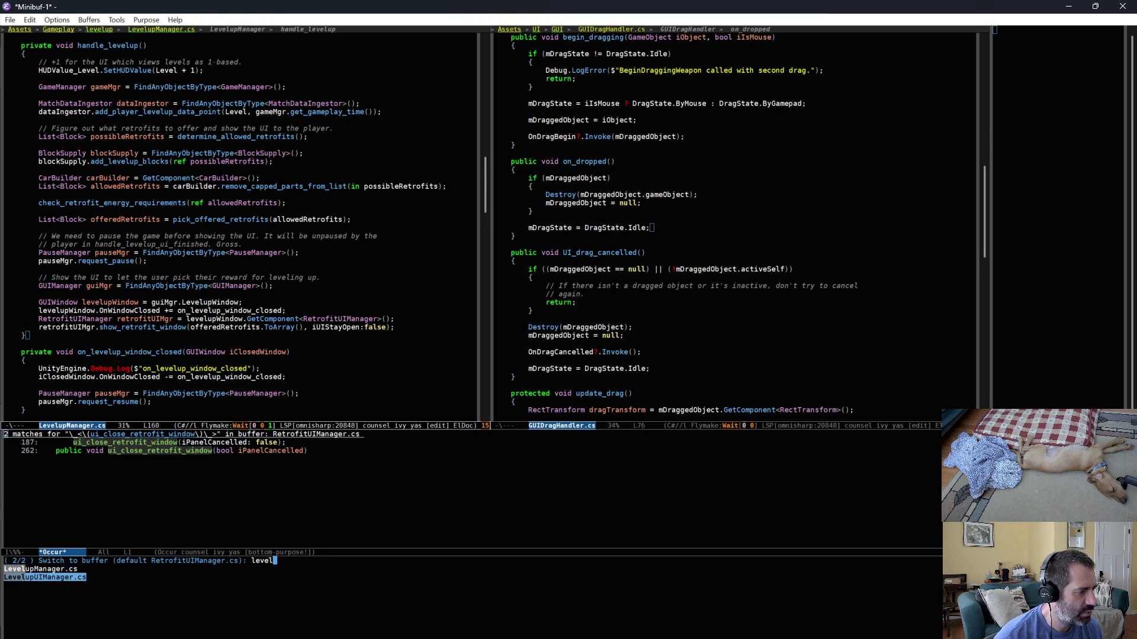
key(Return)
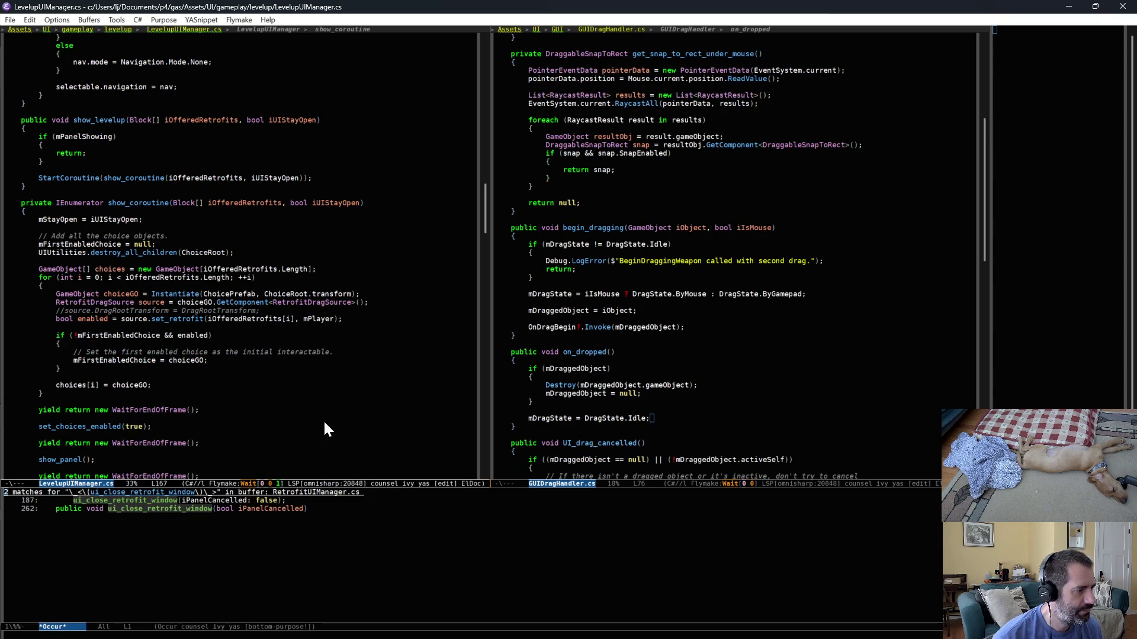
scroll(325, 423, down, 10)
key(ctrl+c)
text(id on_s)
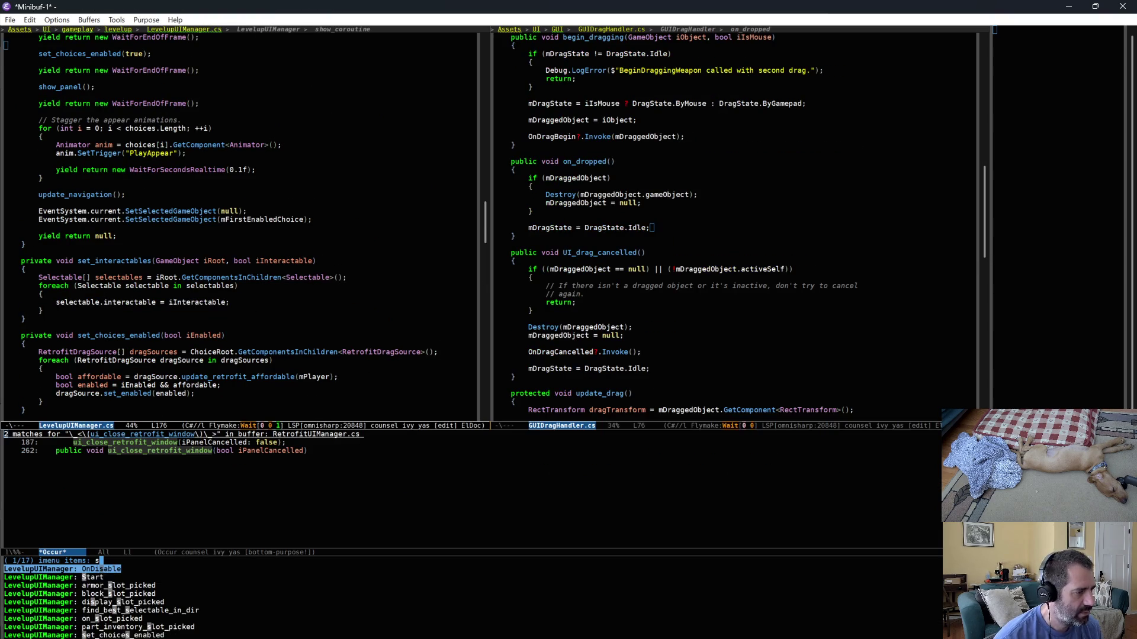
text(lot)
key(Down)
key(Down)
key(Down)
key(Return)
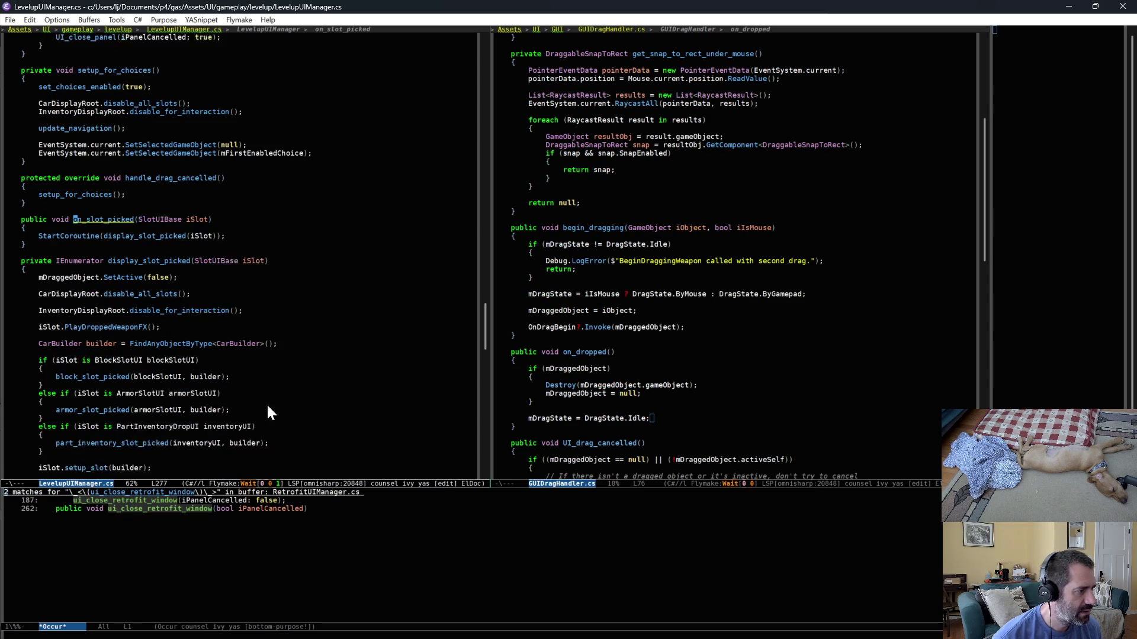
Check display_slot_picked's line resetting mDragState to Idle, then return to Unity to recompile.
scroll(260, 406, down, 7)
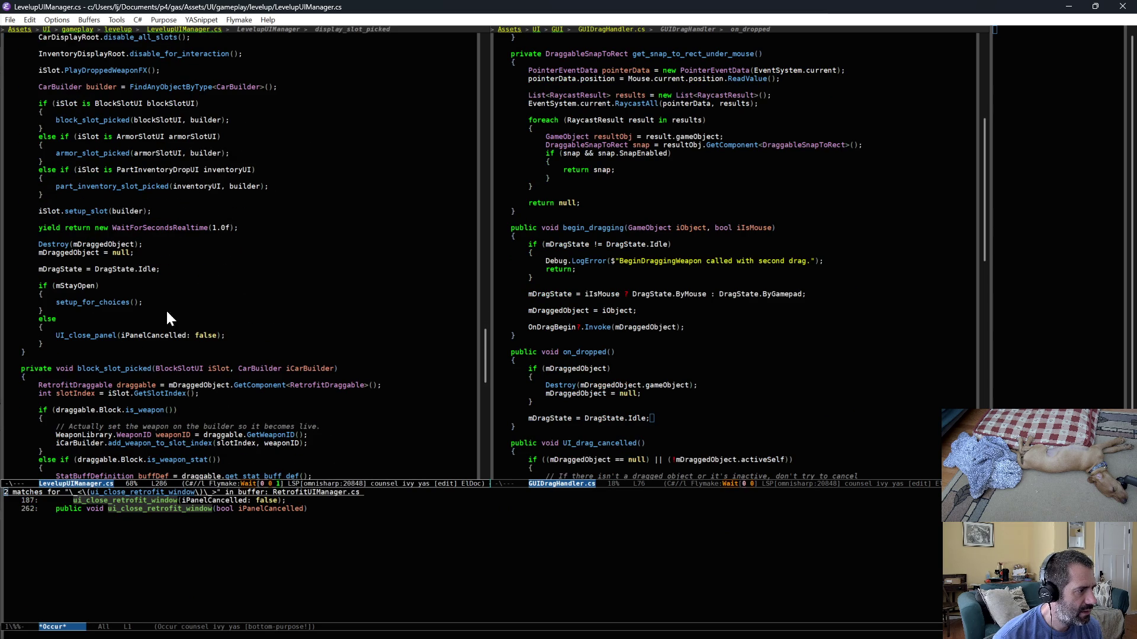
triple_click(84, 269)
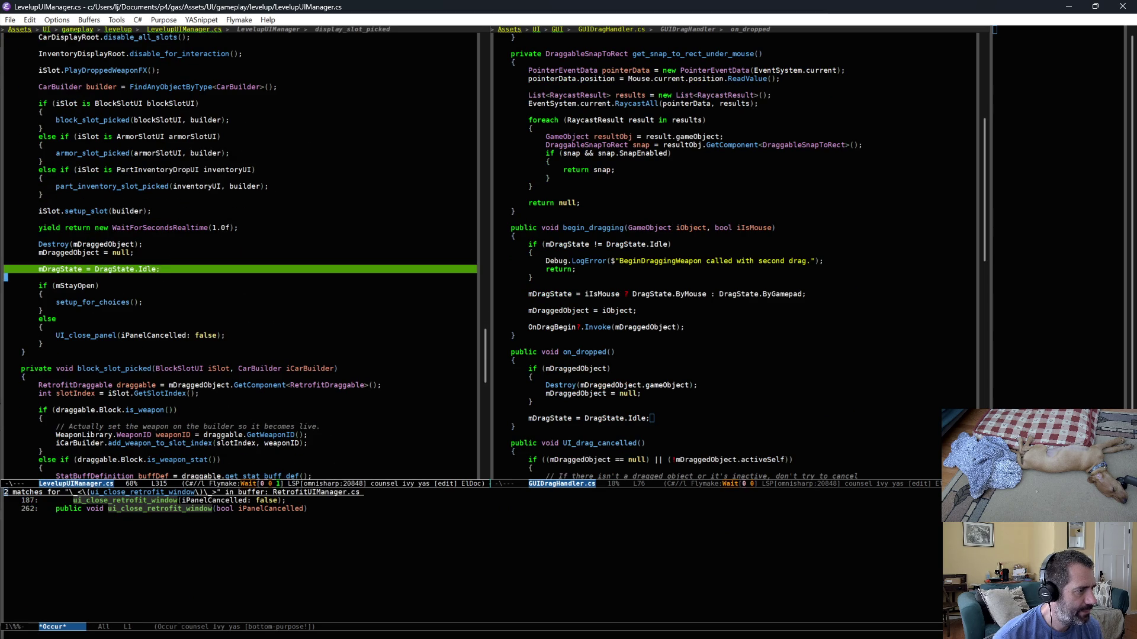
click(170, 257)
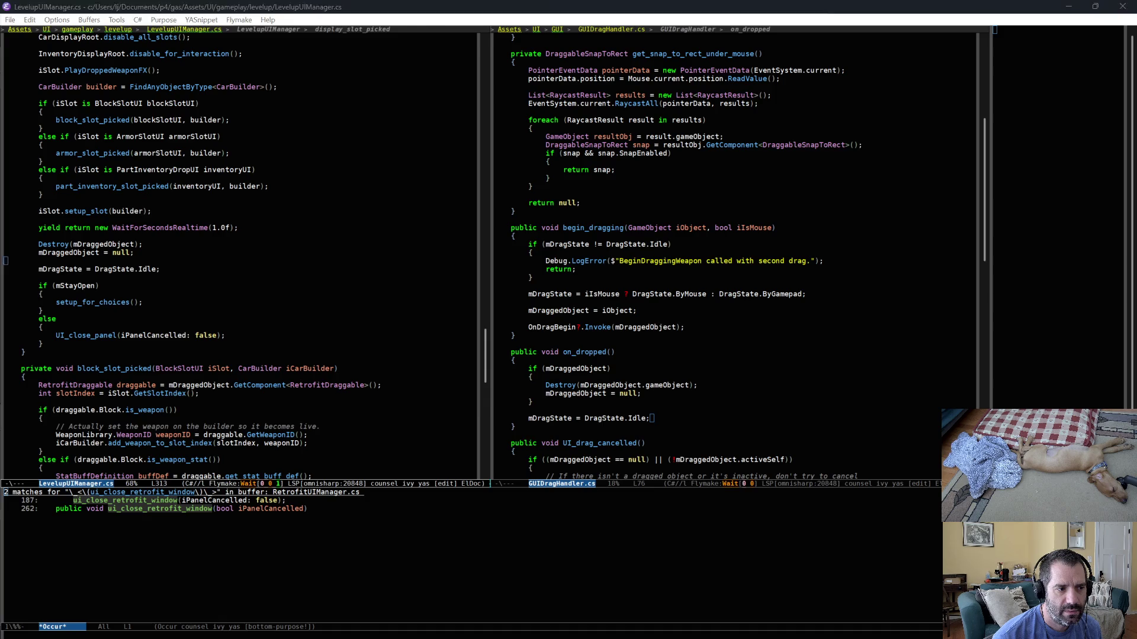
key(alt+Tab)
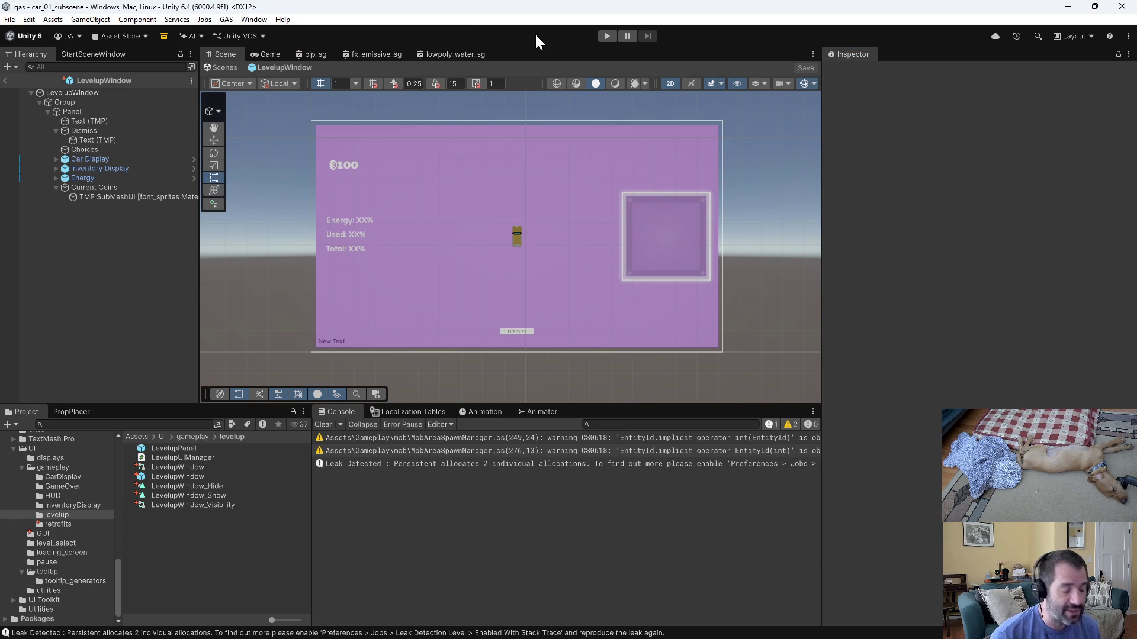
Enter Play mode, drive forward, and use the DEBUG panel's Force Level Up to reach Level 2.
click(604, 36)
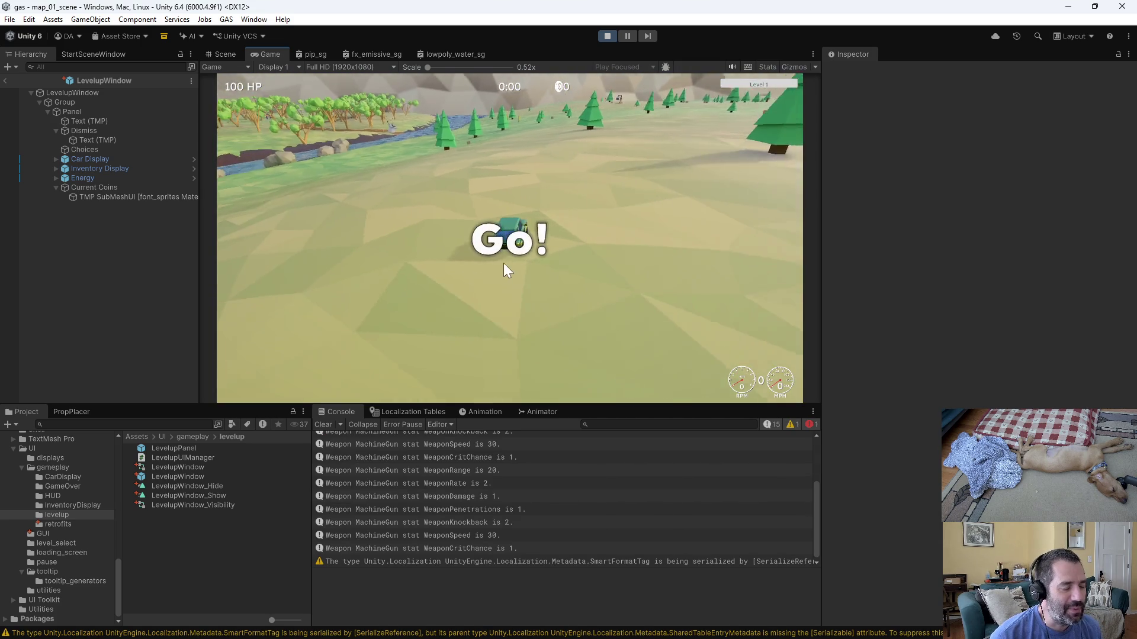
key(w)
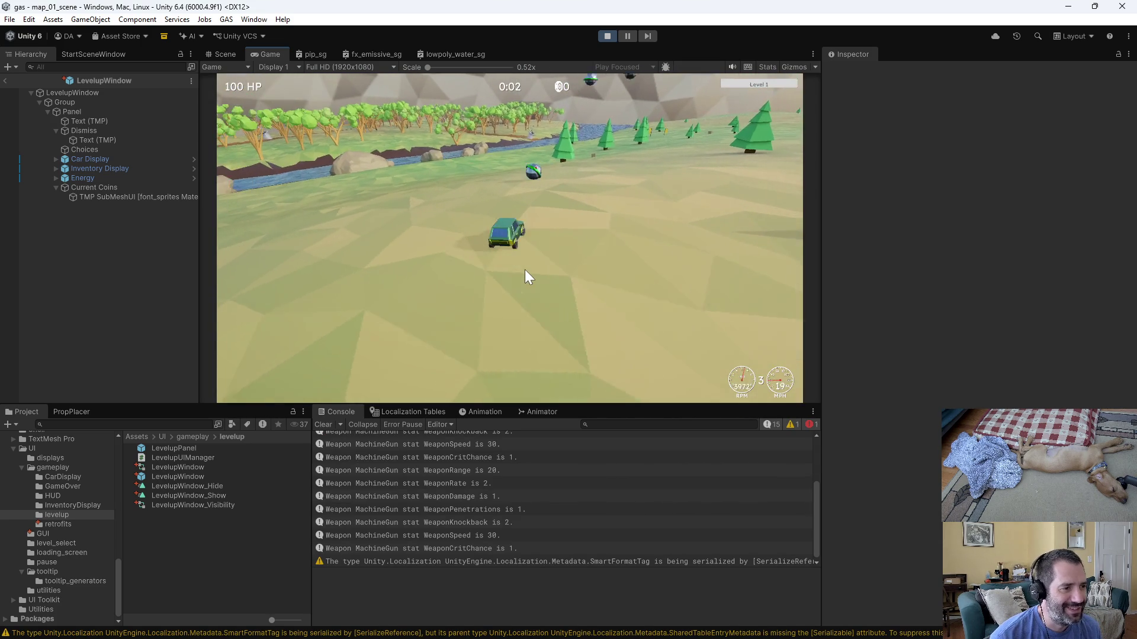
key(grave)
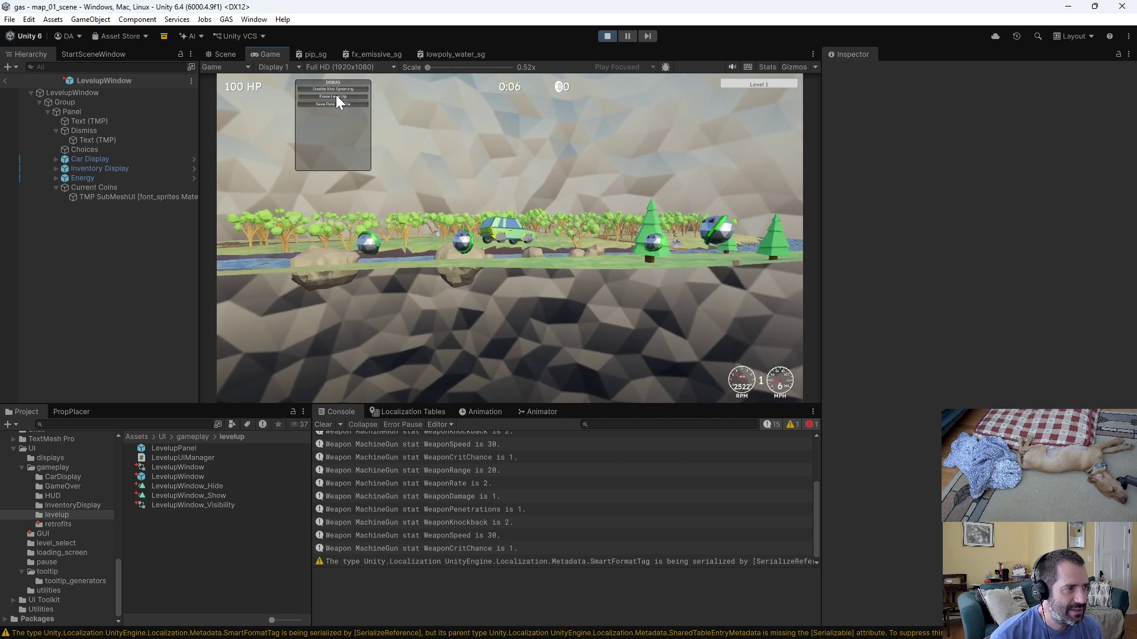
click(336, 97)
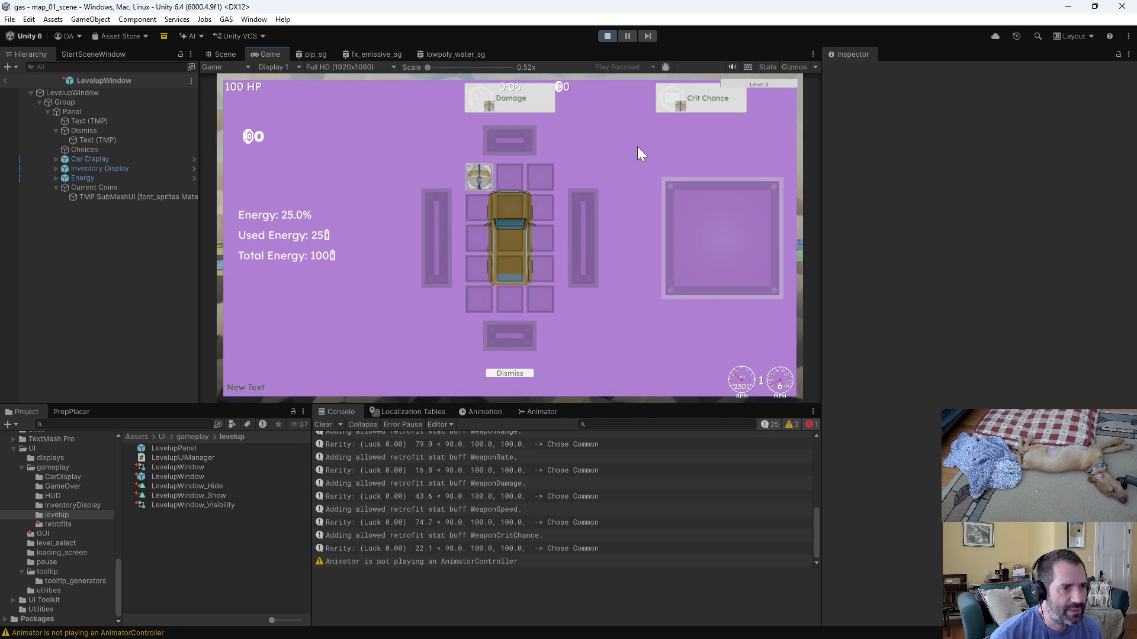
Fit Crit Chance onto the car, force another level-up, and apply Crit Chance to the Machine Gun.
mouse_move(692, 99)
mouse_down()
mouse_move(634, 130)
mouse_move(485, 175)
mouse_up()
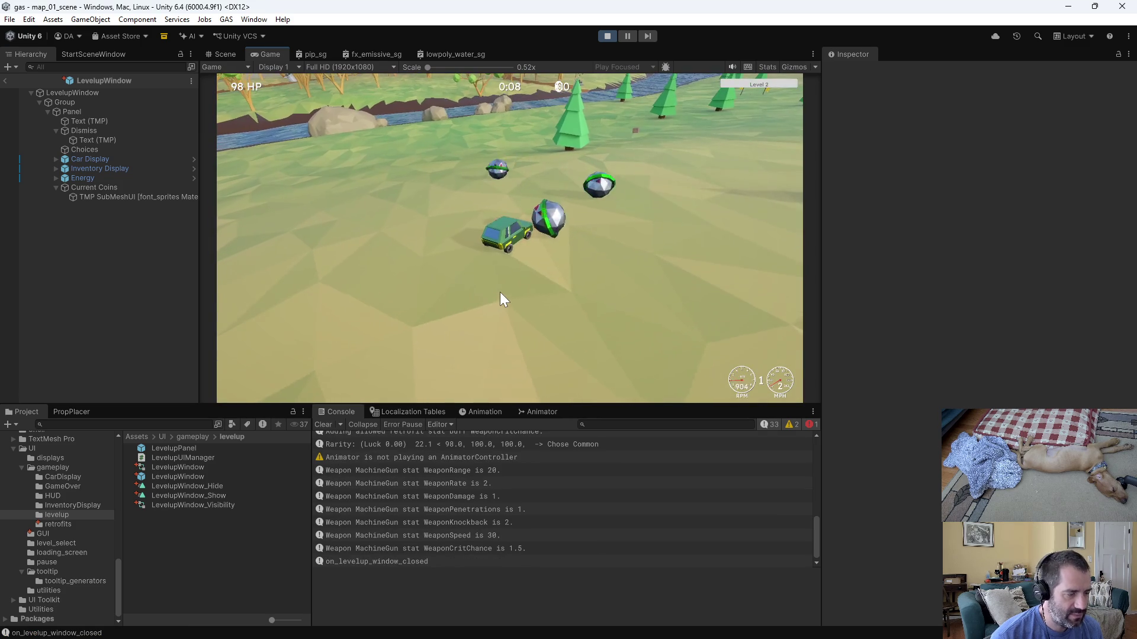
key(grave)
click(333, 97)
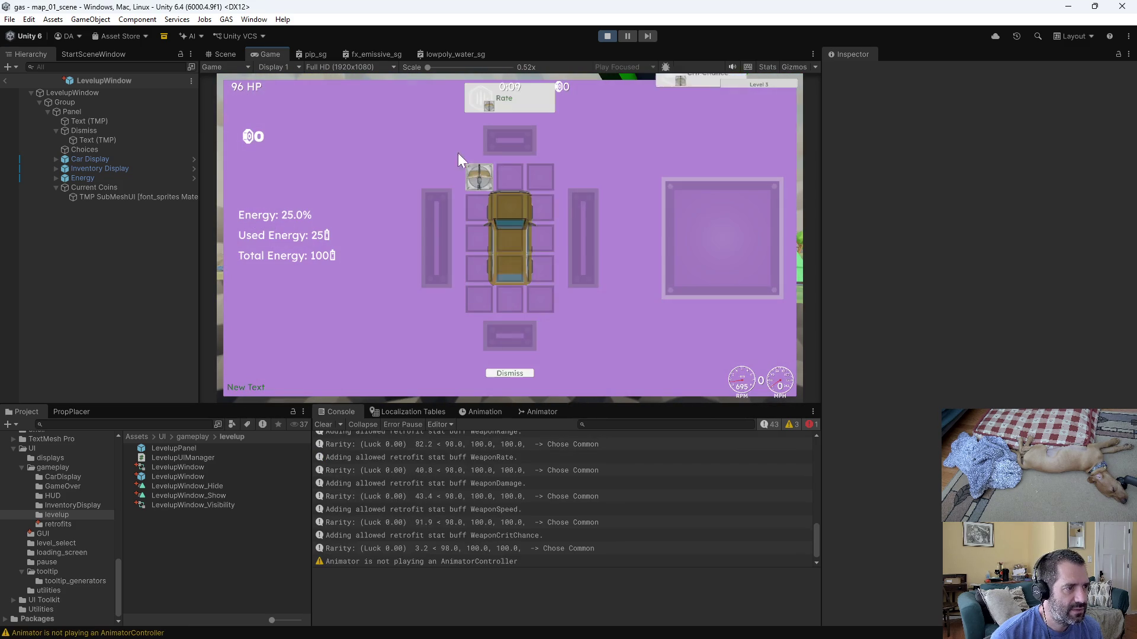
mouse_move(479, 173)
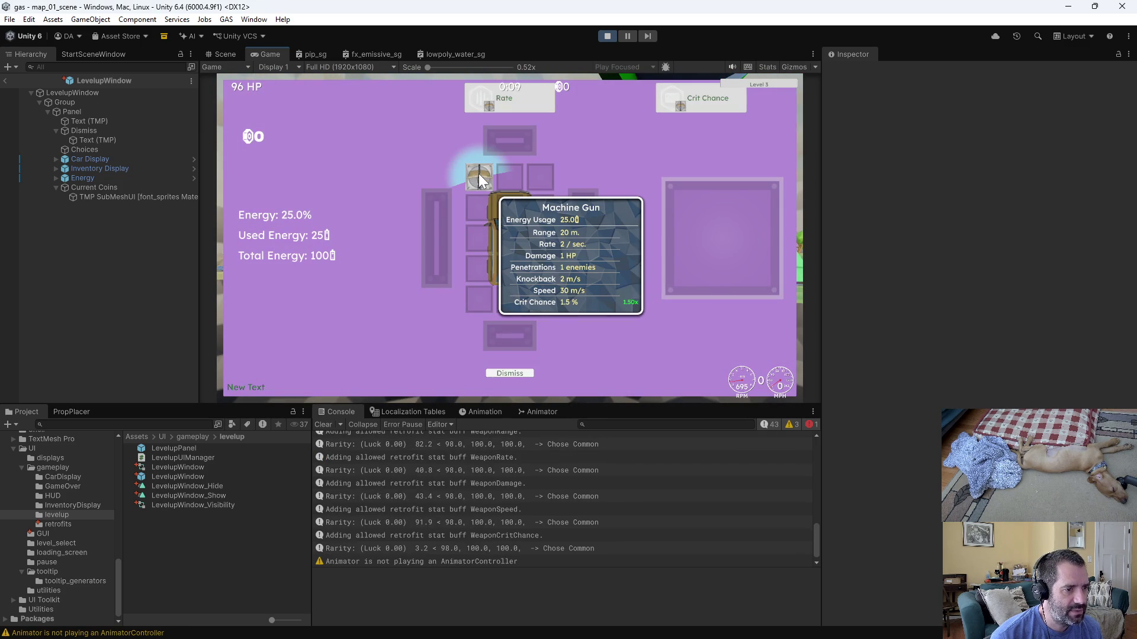
mouse_move(683, 102)
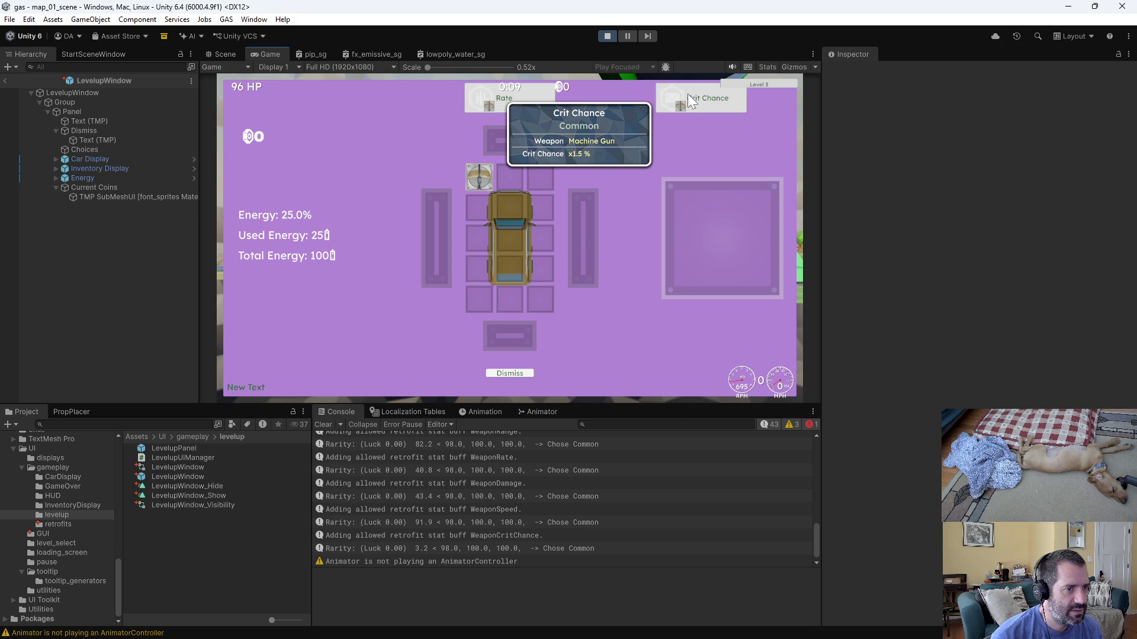
mouse_move(688, 94)
mouse_down()
mouse_move(478, 174)
mouse_move(486, 183)
mouse_up()
Force a level-up, fit the Magnet in the centre slot, and add a second Machine Gun.
click(314, 97)
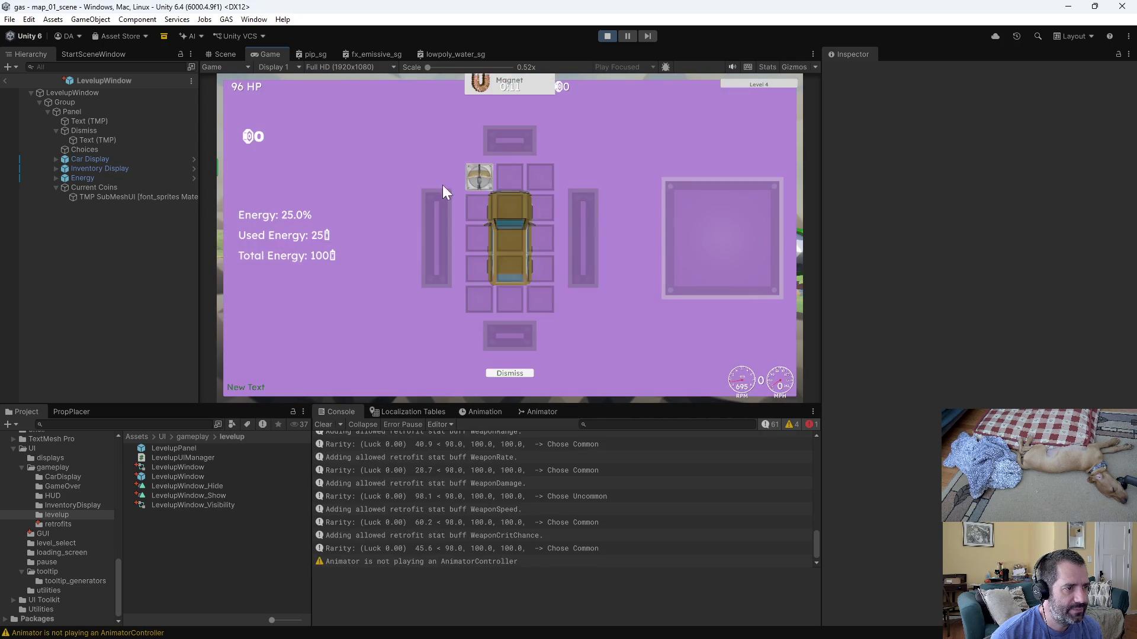
mouse_move(492, 184)
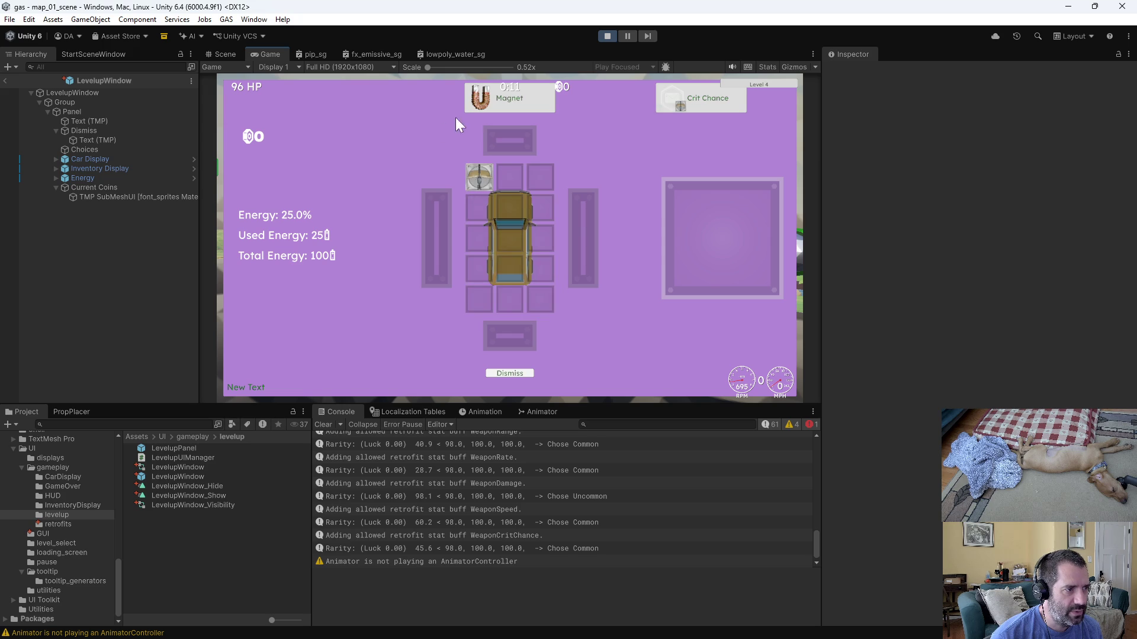
mouse_move(485, 104)
mouse_move(486, 104)
mouse_down()
mouse_move(396, 137)
mouse_move(484, 95)
mouse_move(495, 211)
mouse_move(510, 234)
mouse_up()
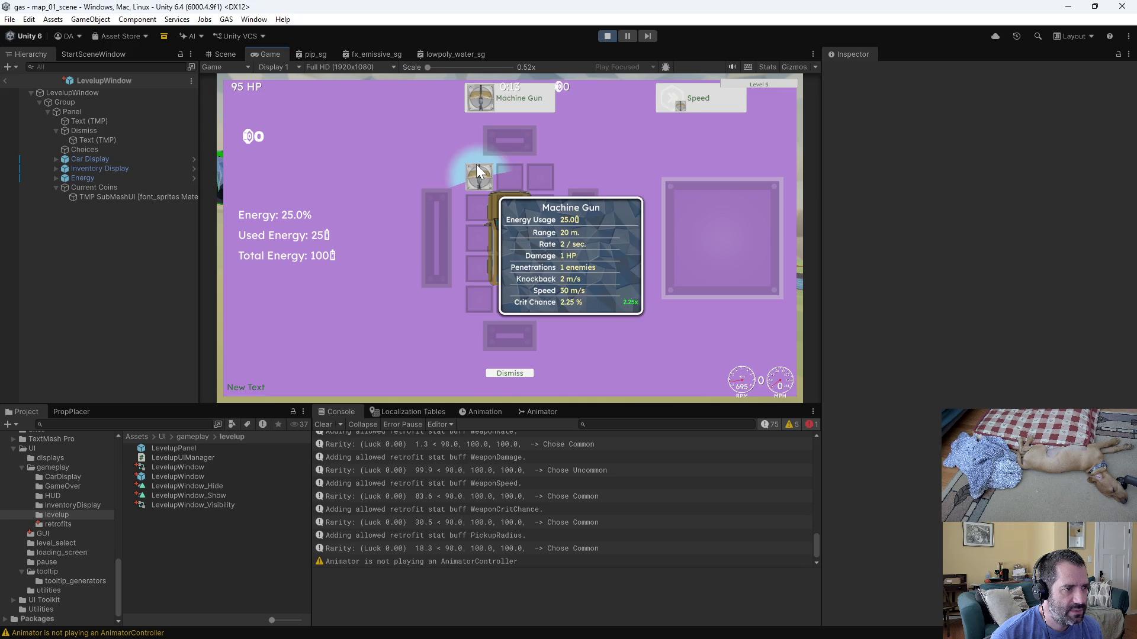
drag(513, 109, 539, 175)
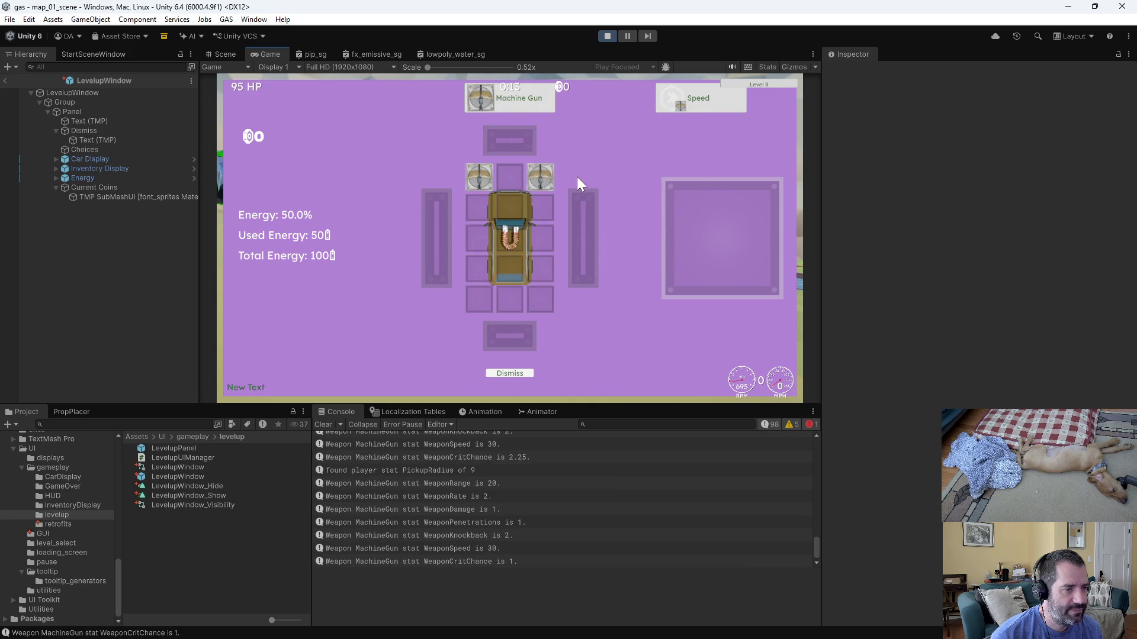
Level up twice more to apply Pickup Radius and another Machine Gun, then stop play mode.
click(323, 97)
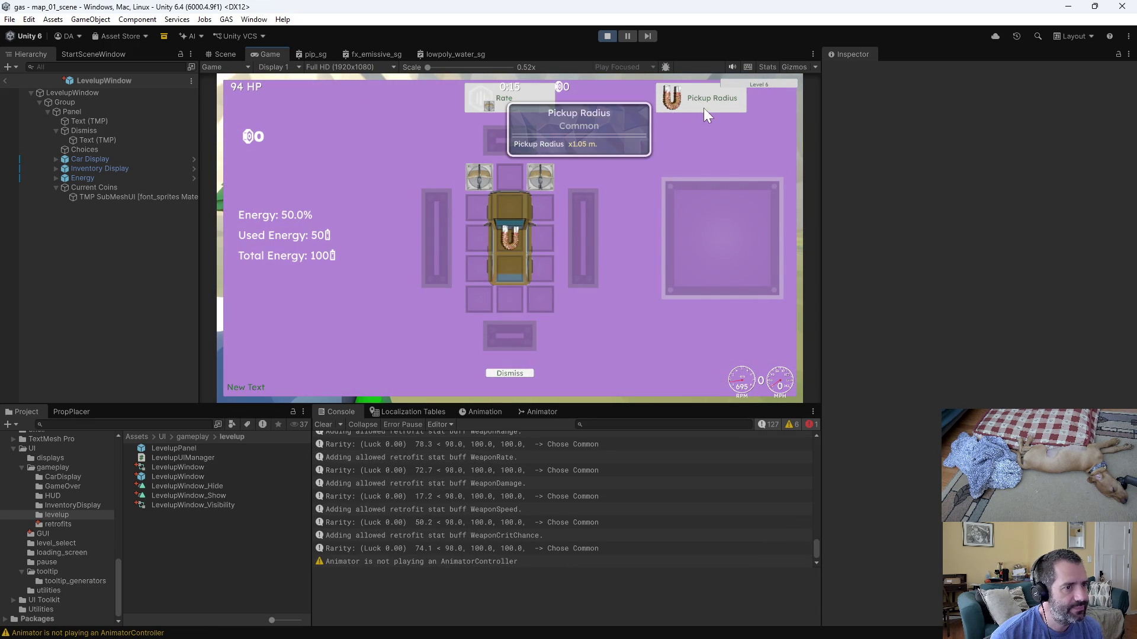
drag(703, 108, 510, 229)
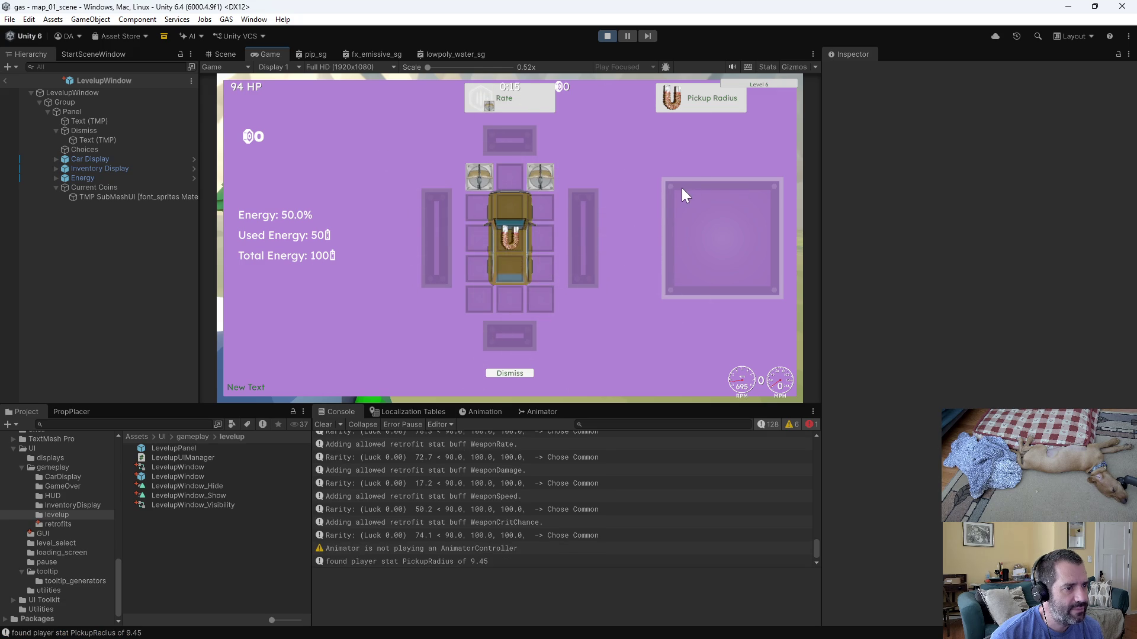
click(343, 97)
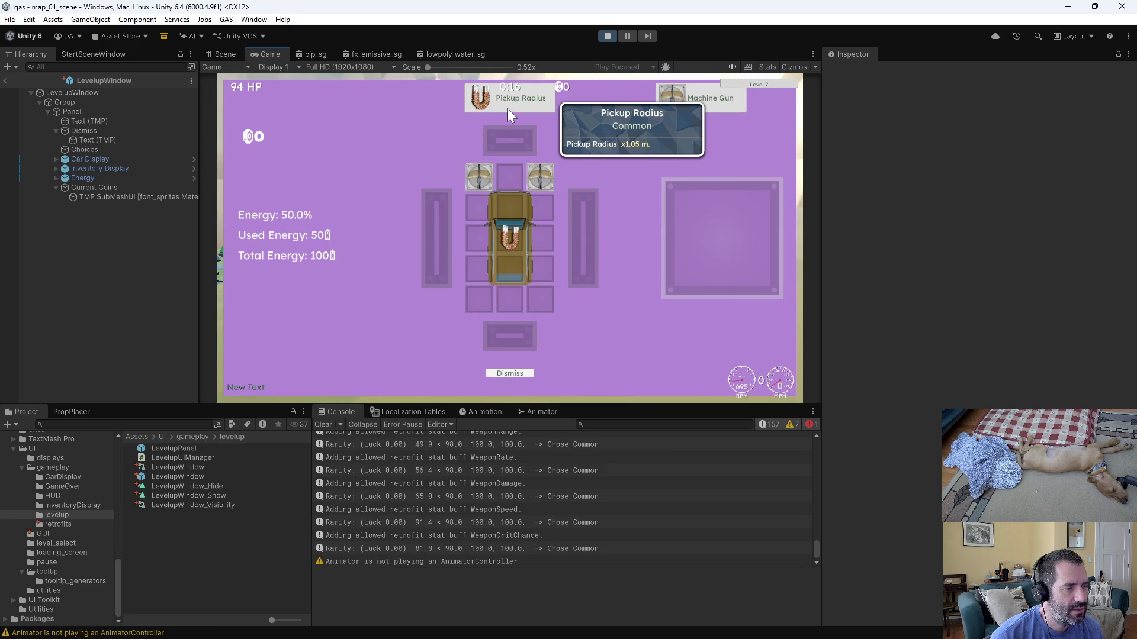
drag(673, 112, 511, 178)
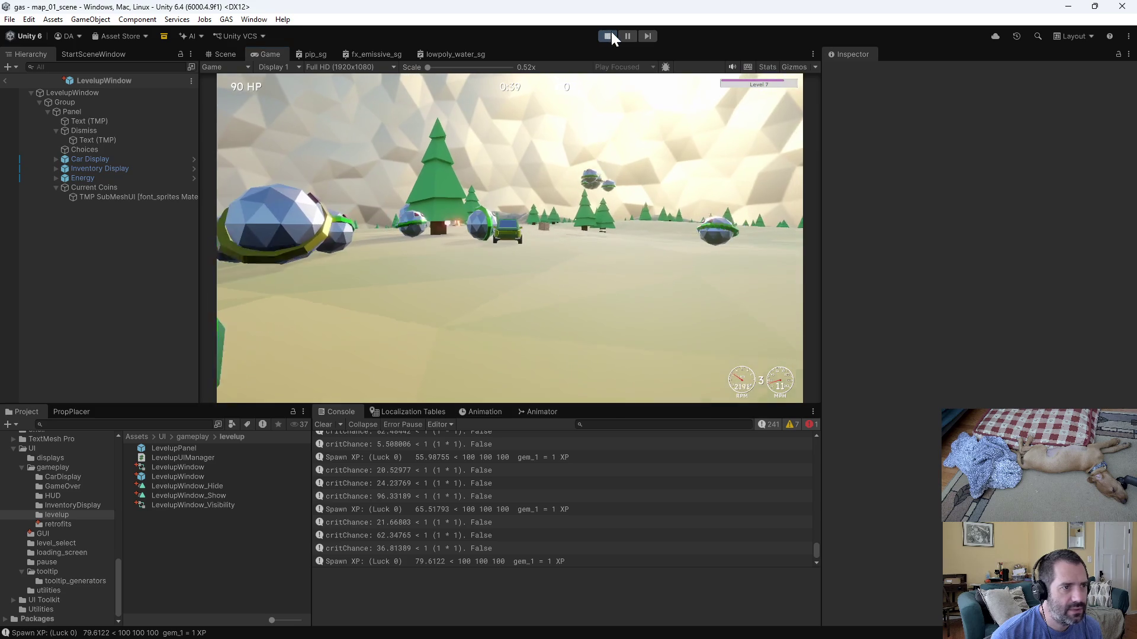
click(607, 36)
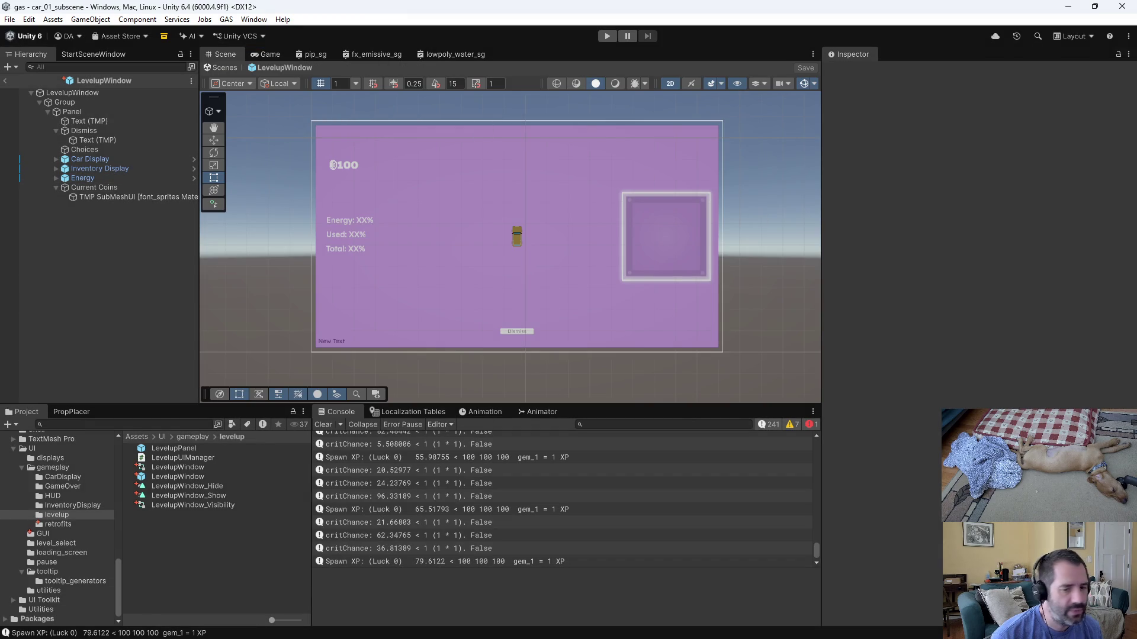
Open RetrofitUIManager.cs in the right Emacs pane, placing the cursor after destroy_all_children in show_coroutine.
key(alt+Tab)
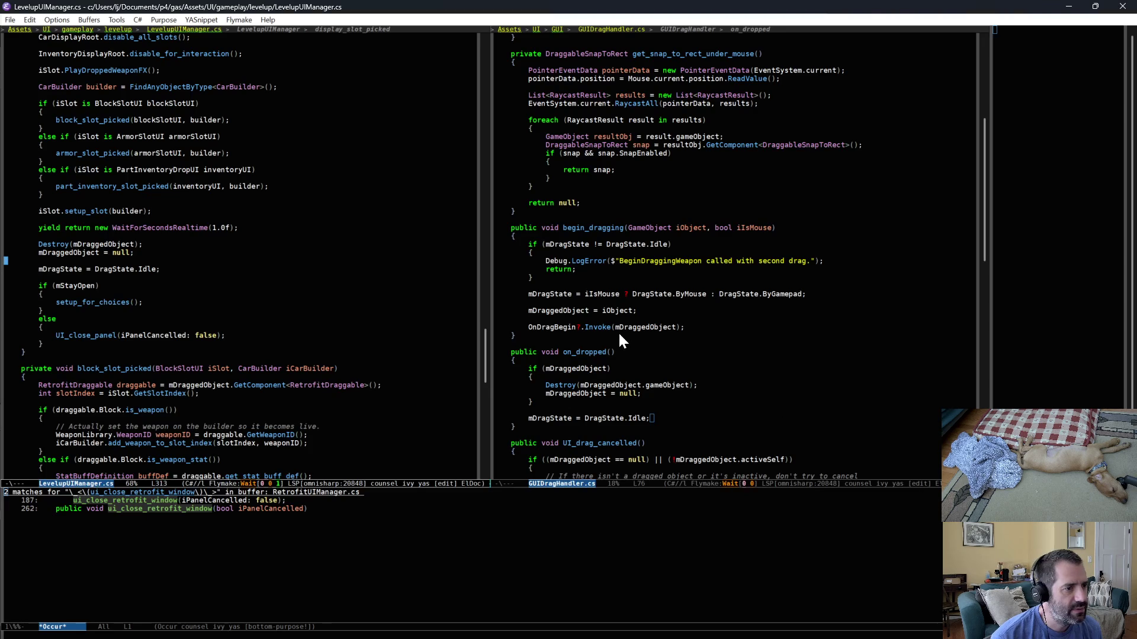
scroll(692, 201, down, 15)
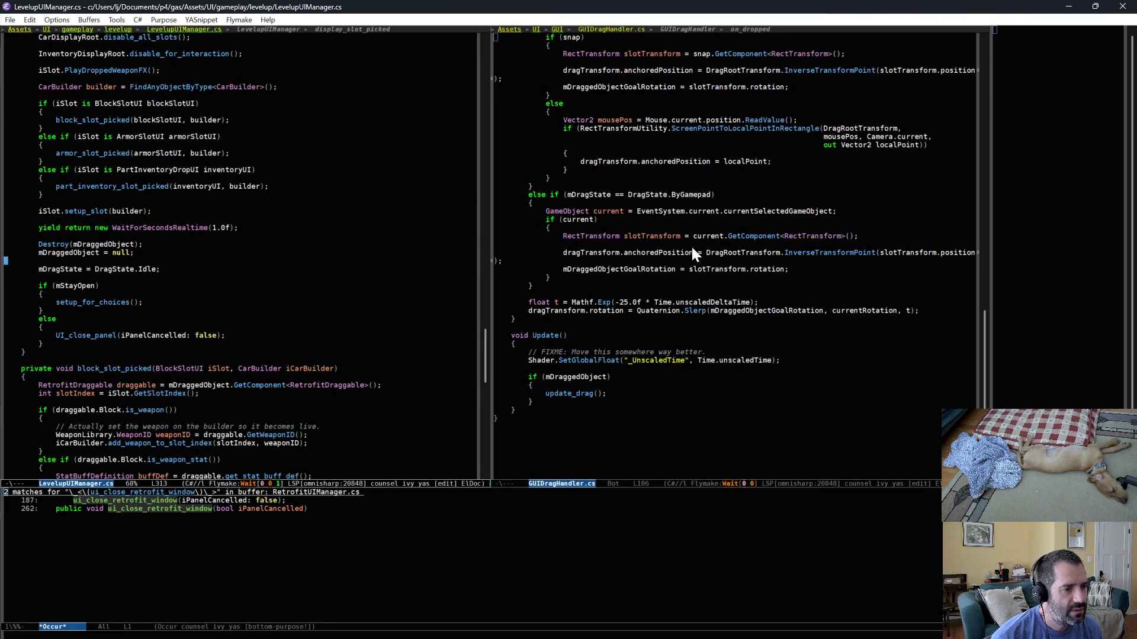
click(543, 244)
key(ctrl+x)
text(b)
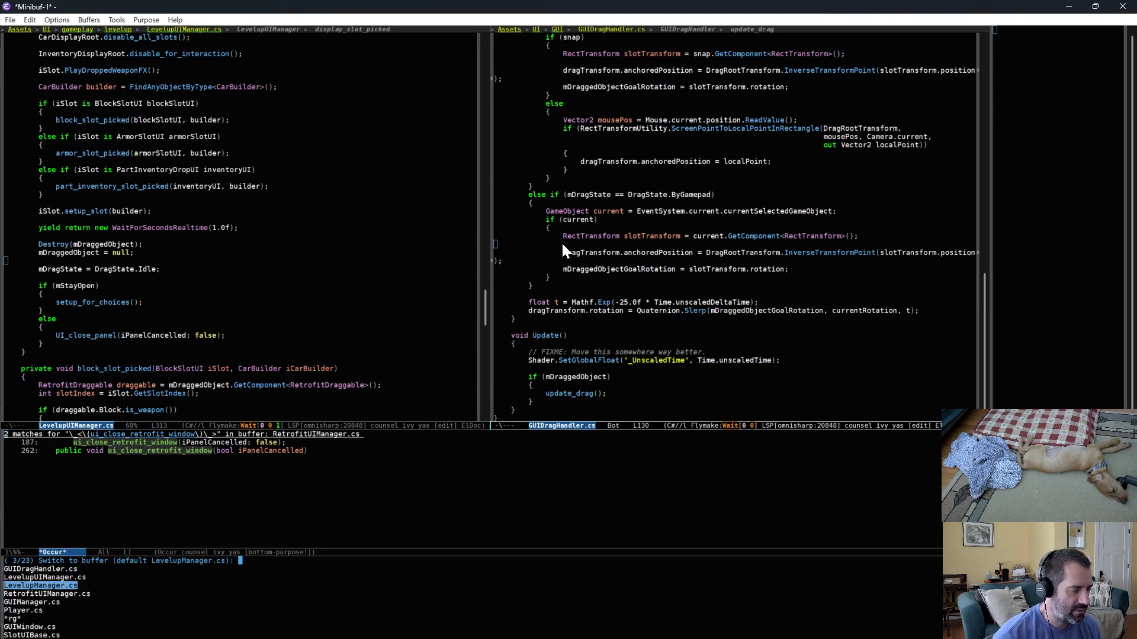
text(retr)
key(Return)
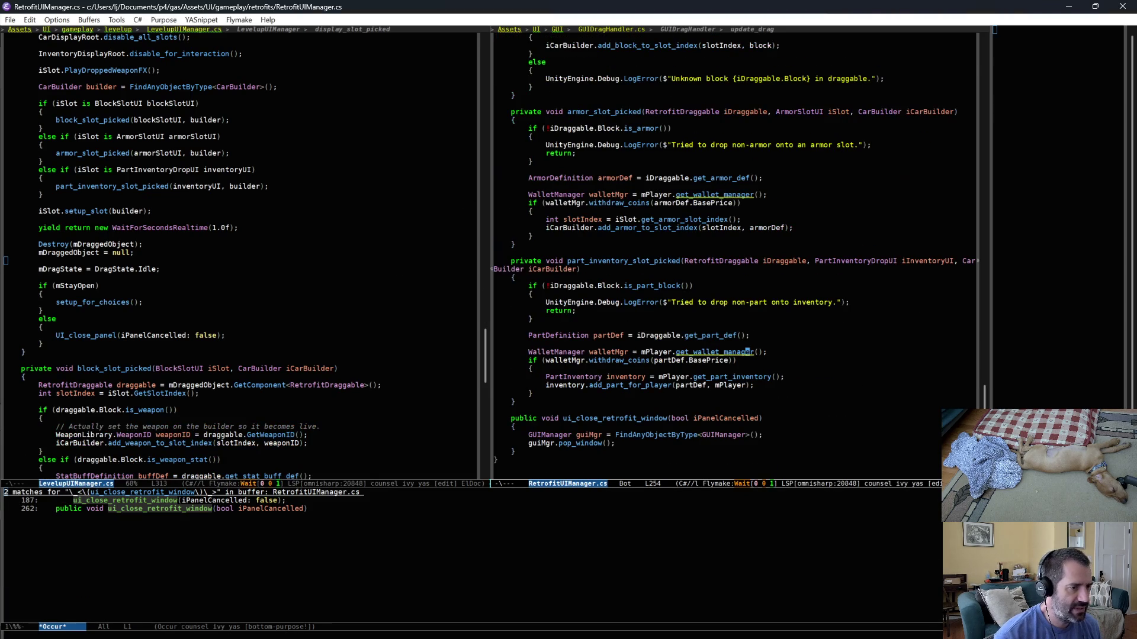
scroll(566, 241, up, 5)
scroll(637, 283, up, 5)
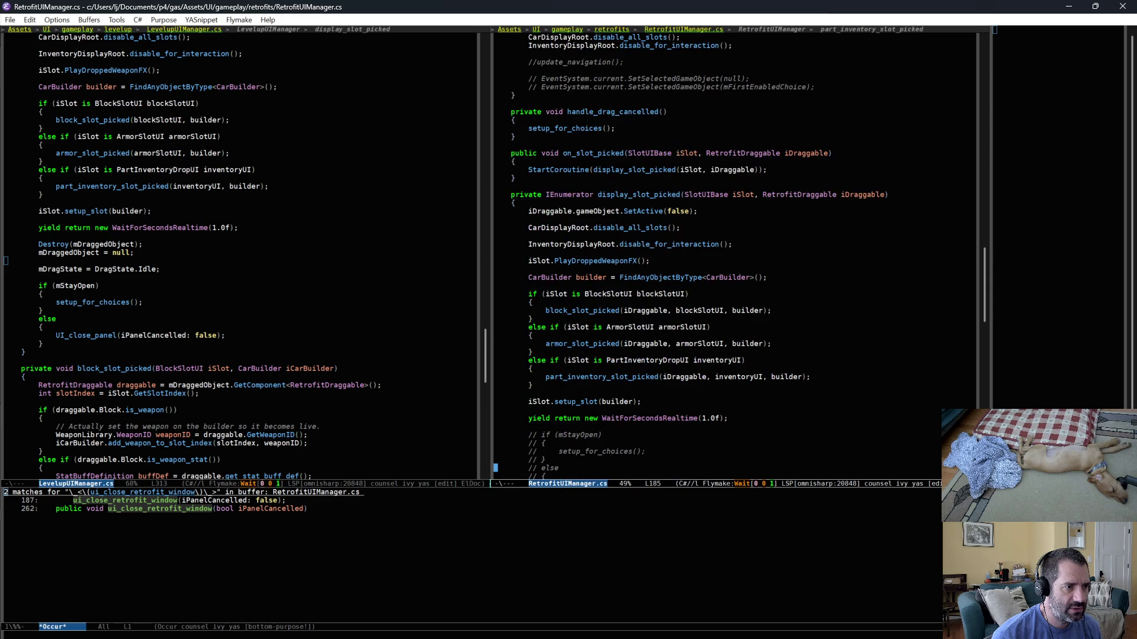
scroll(644, 244, up, 10)
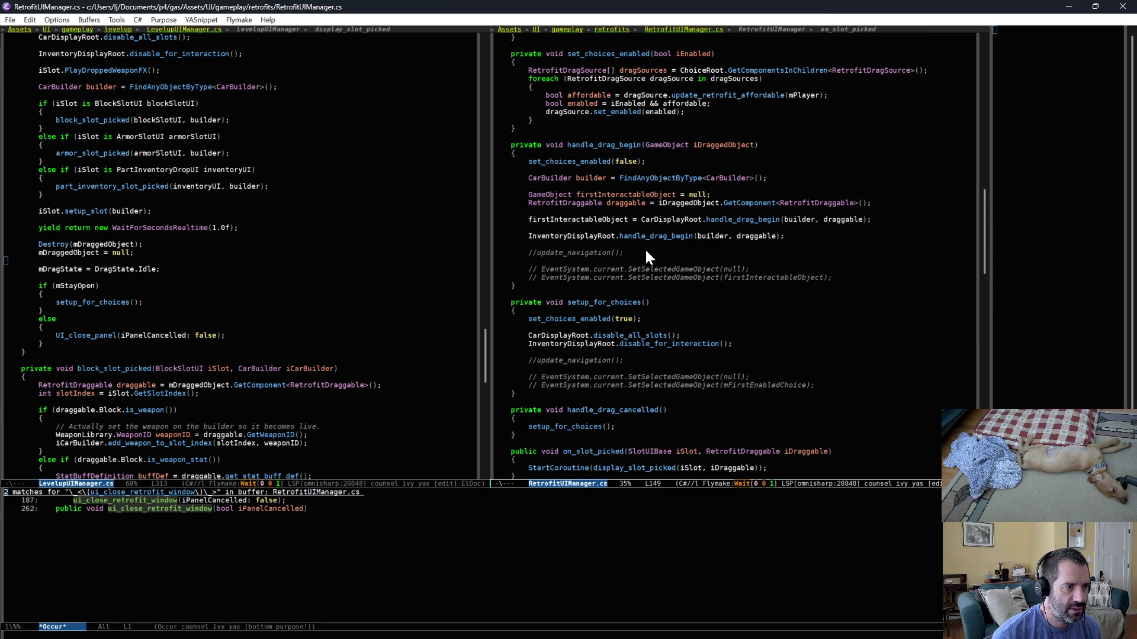
scroll(648, 255, up, 10)
scroll(780, 315, up, 2)
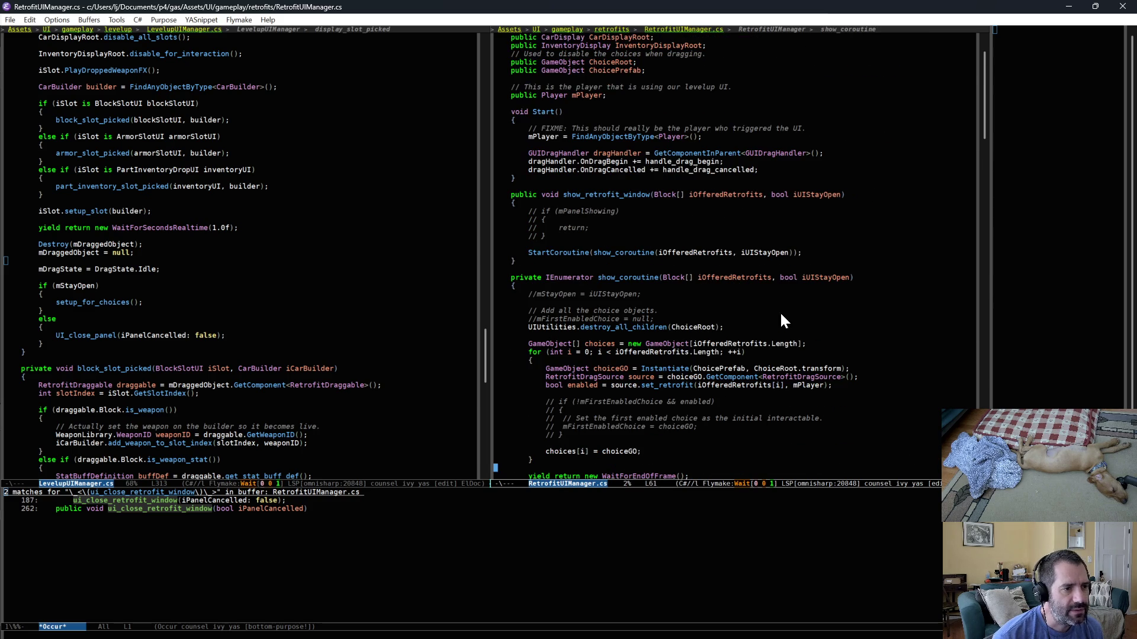
scroll(656, 339, down, 1)
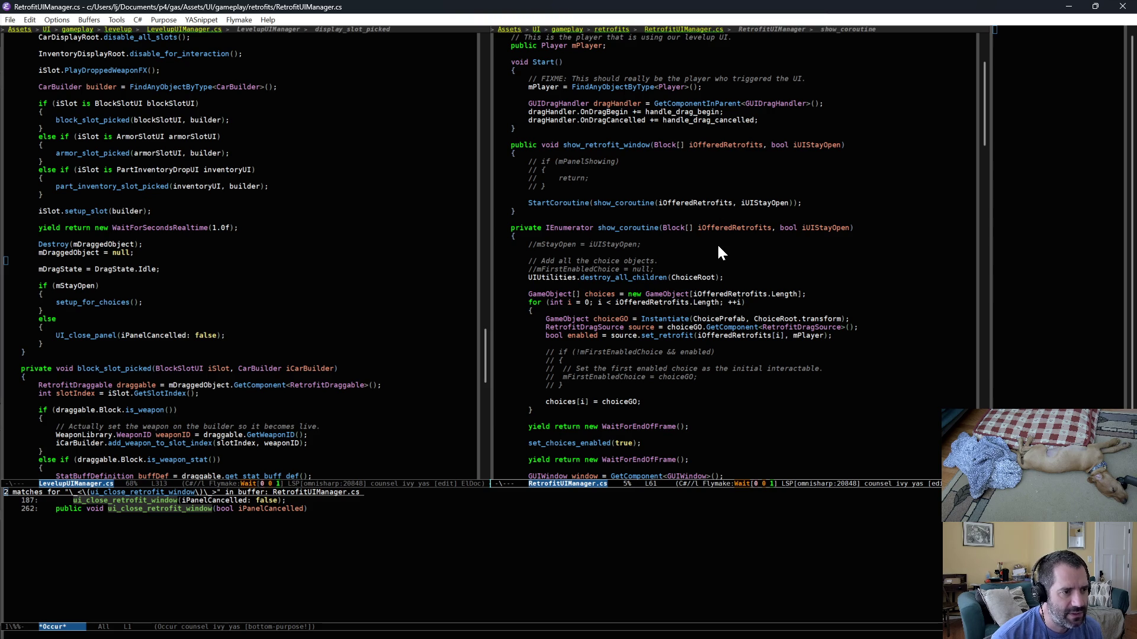
click(776, 279)
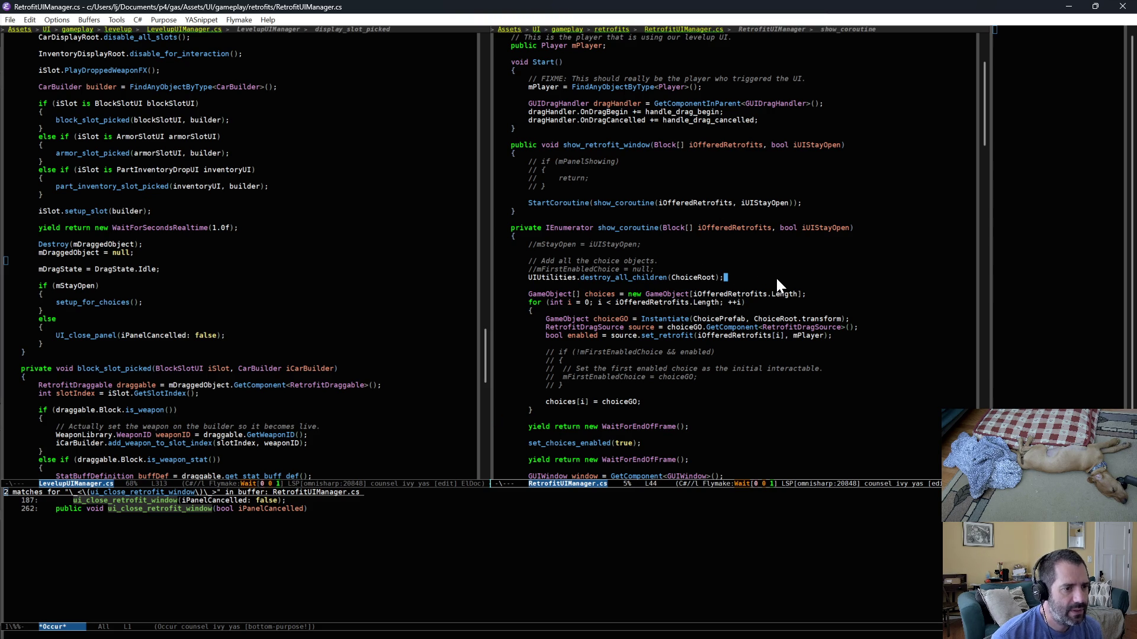
Add Debug.Log($"found {iOfferedRetrofits.Length} offers") after destroy_all_children, save, and return to Unity.
key(Return)
key(Return)
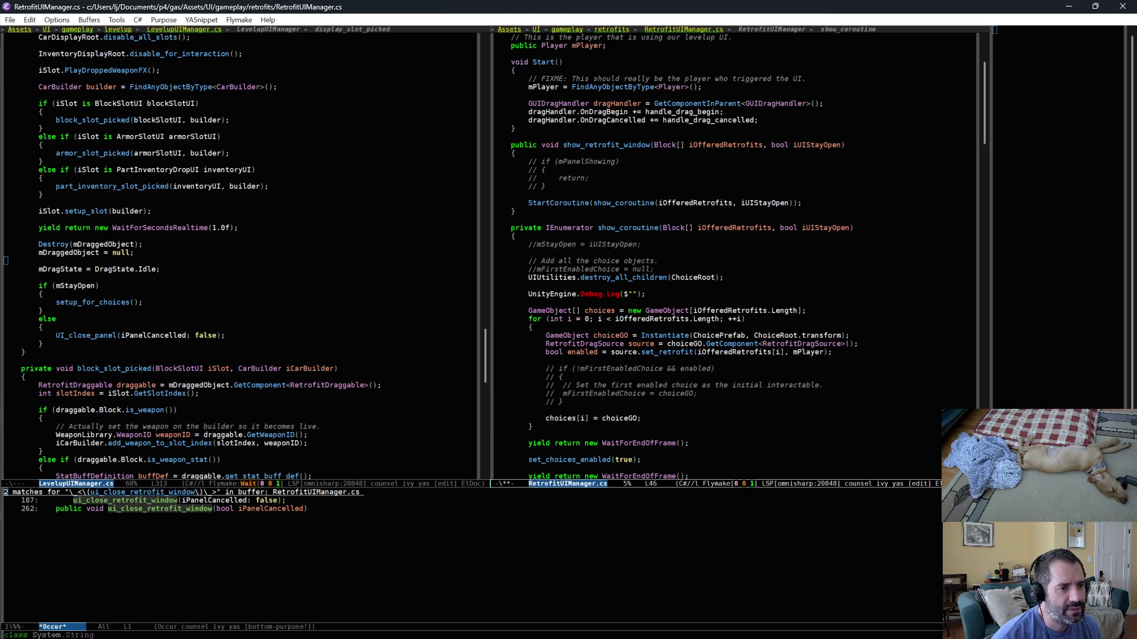
text(found {iO)
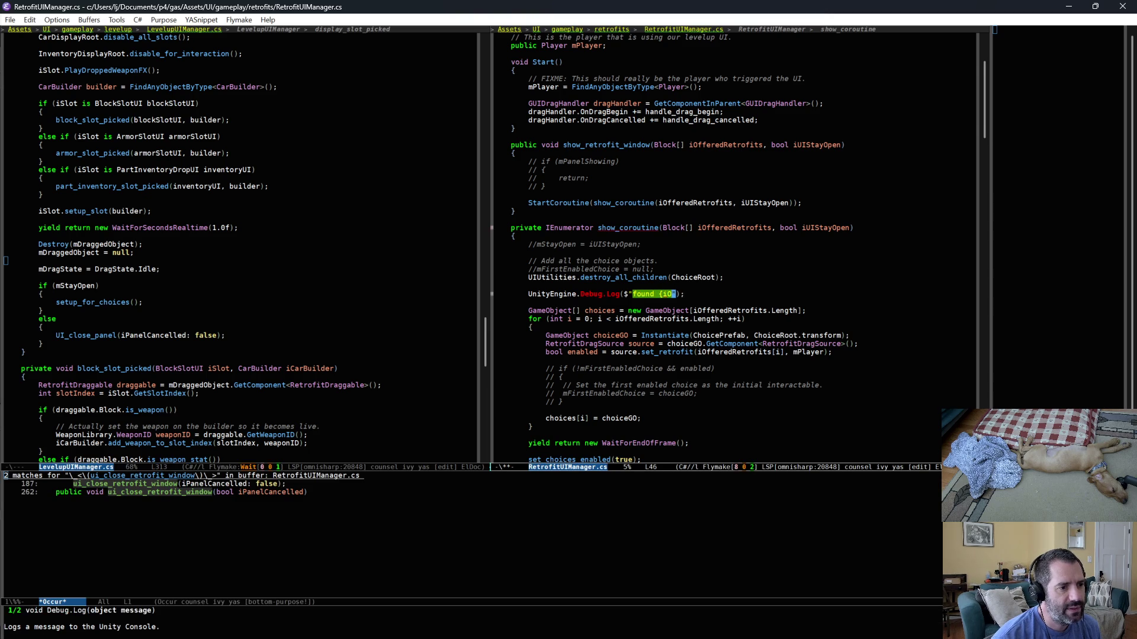
text(.Length)
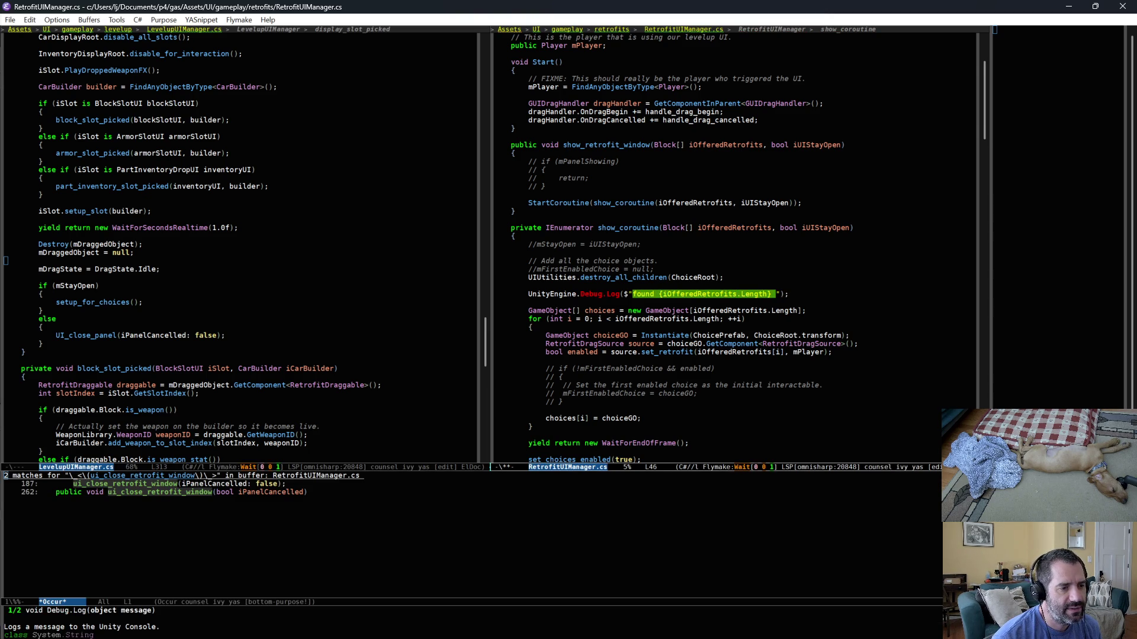
text(s)
key(ctrl+x)
key(ctrl+s)
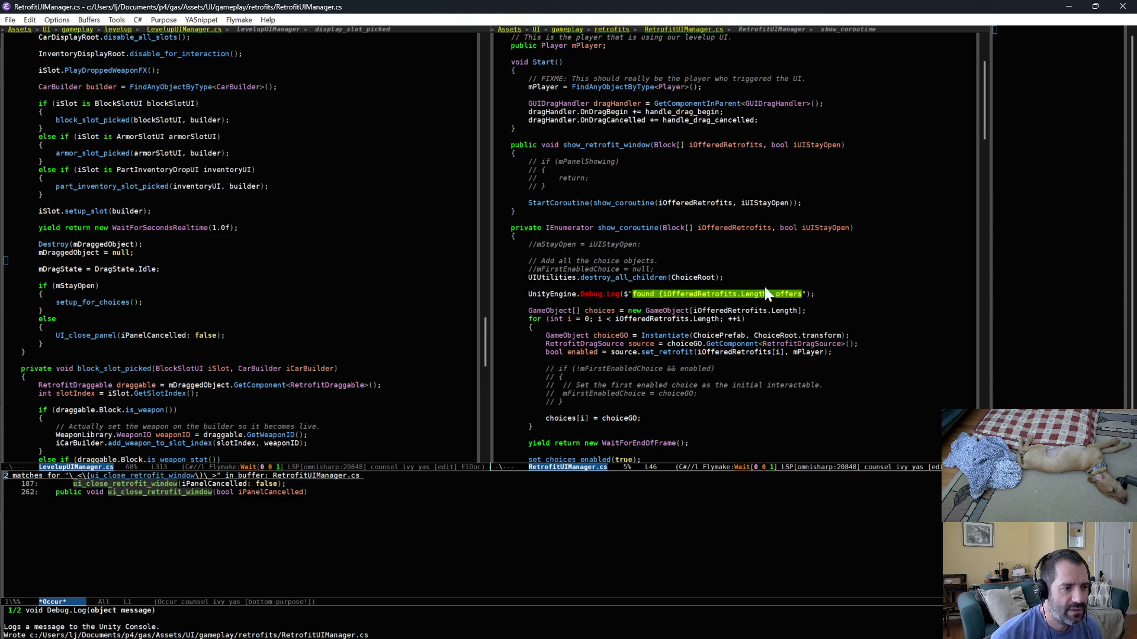
key(Down)
key(Down)
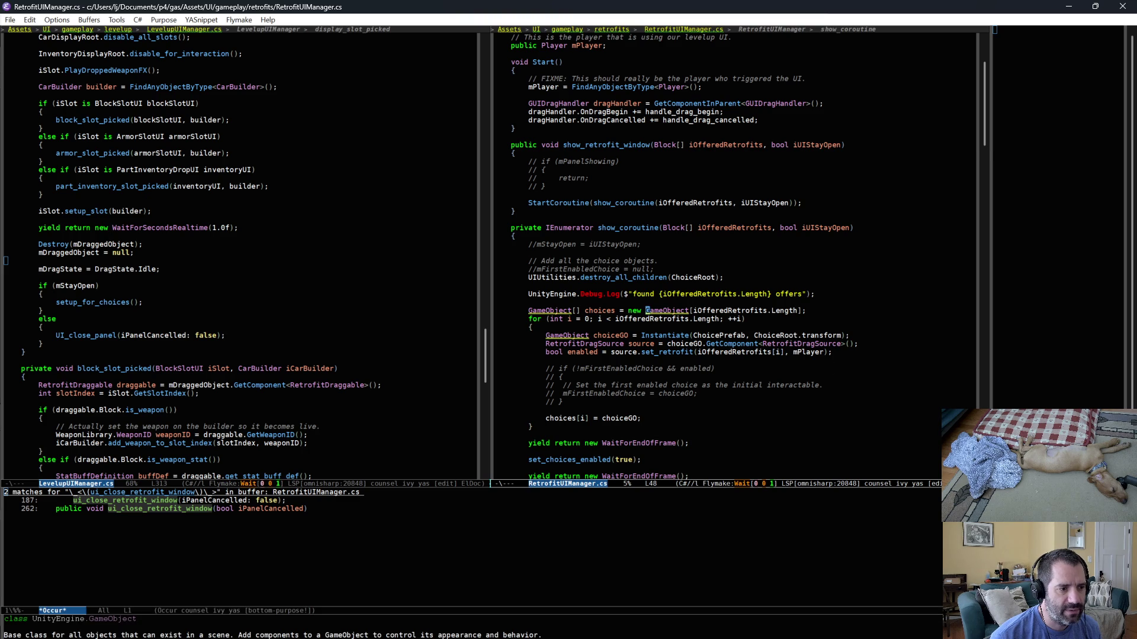
key(ctrl+l)
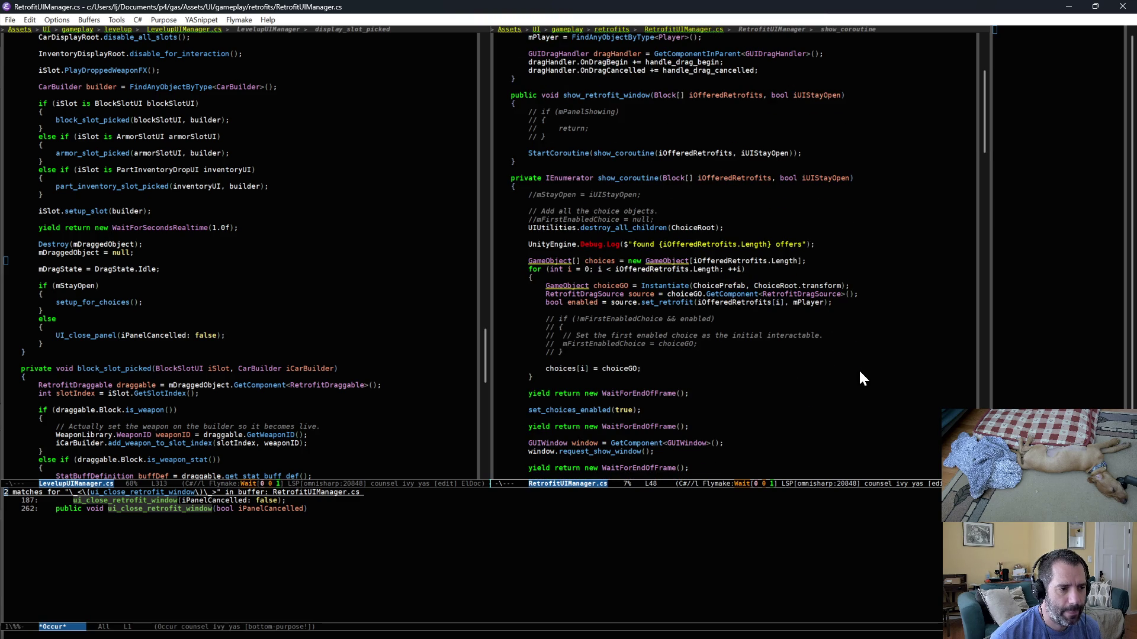
scroll(857, 370, down, 3)
scroll(779, 414, down, 2)
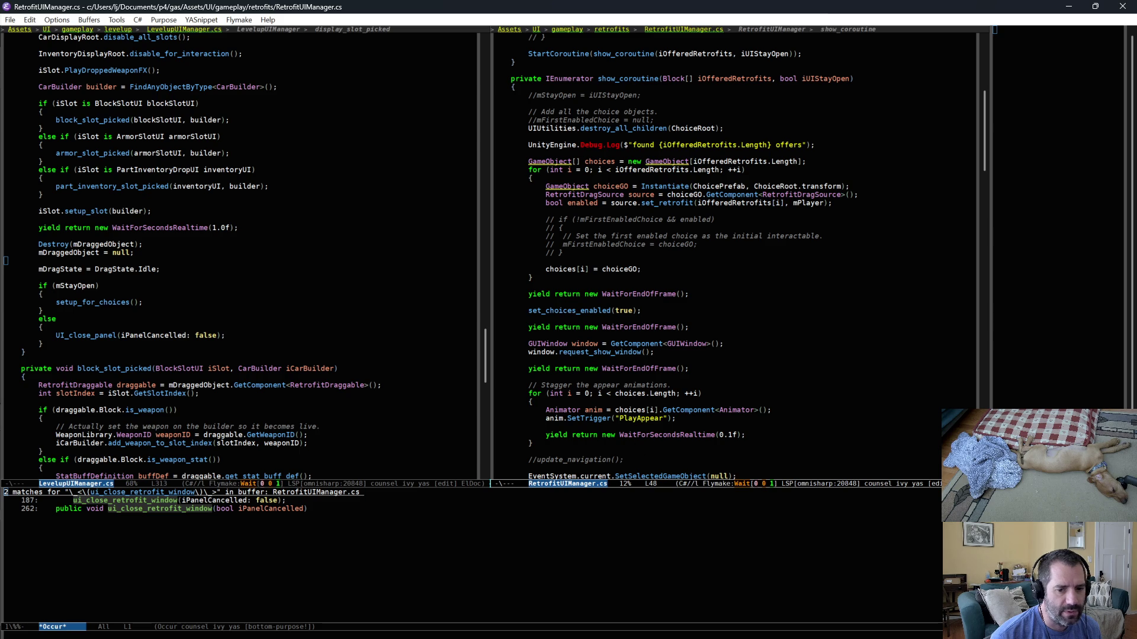
key(alt+Tab)
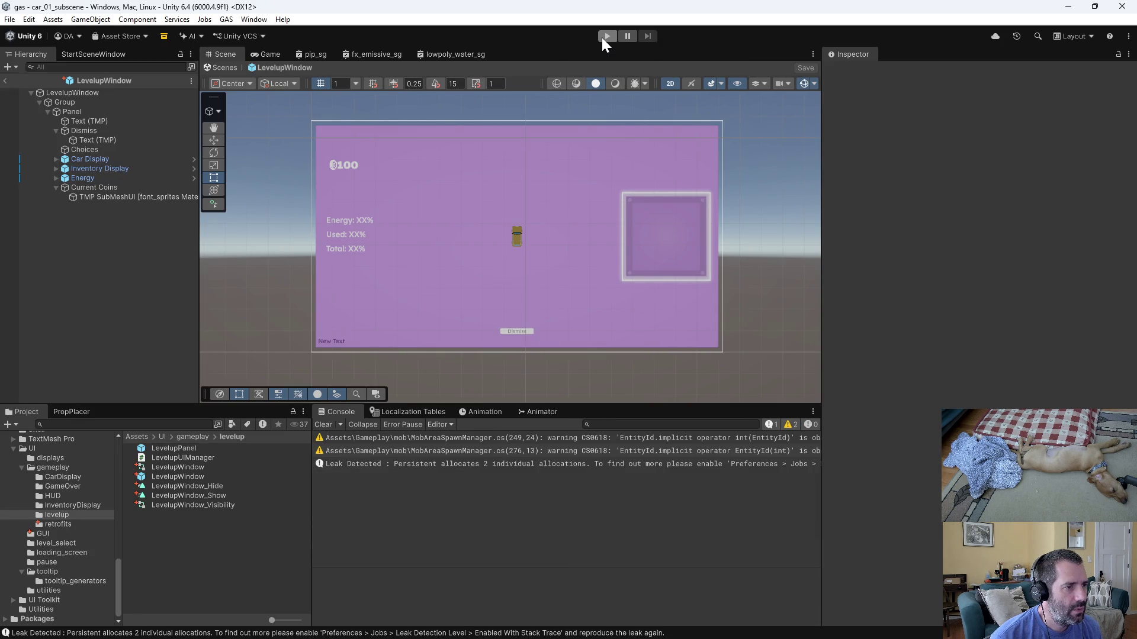
Open GLog.cs and comment out the active log channel list starting at Ch.Mob.
key(alt+Tab)
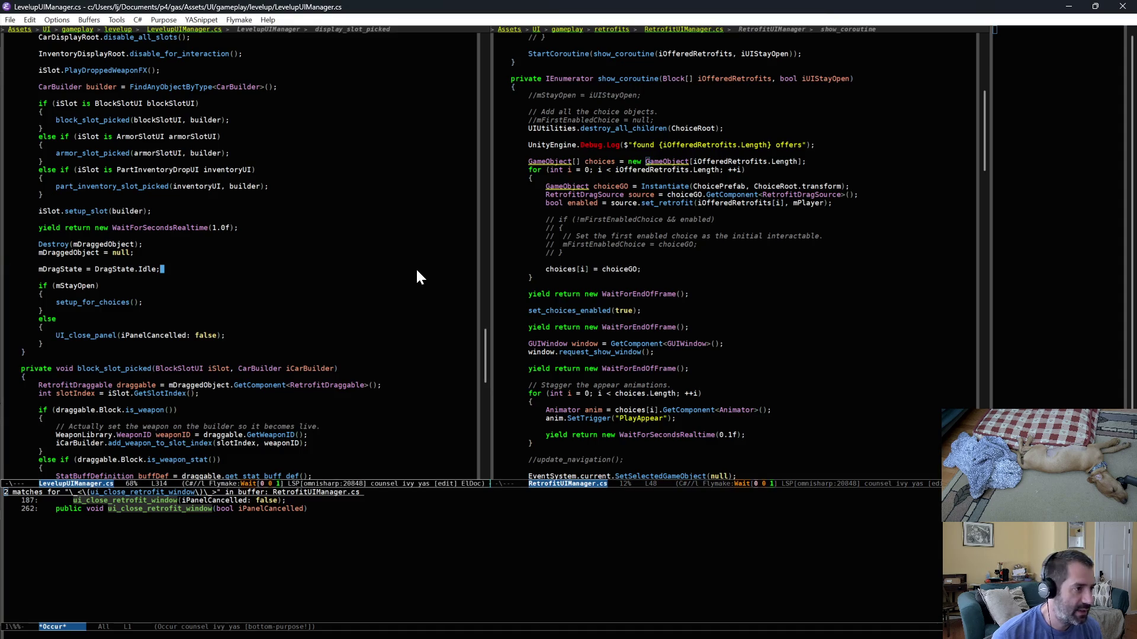
key(ctrl+x)
key(ctrl+f)
key(Return)
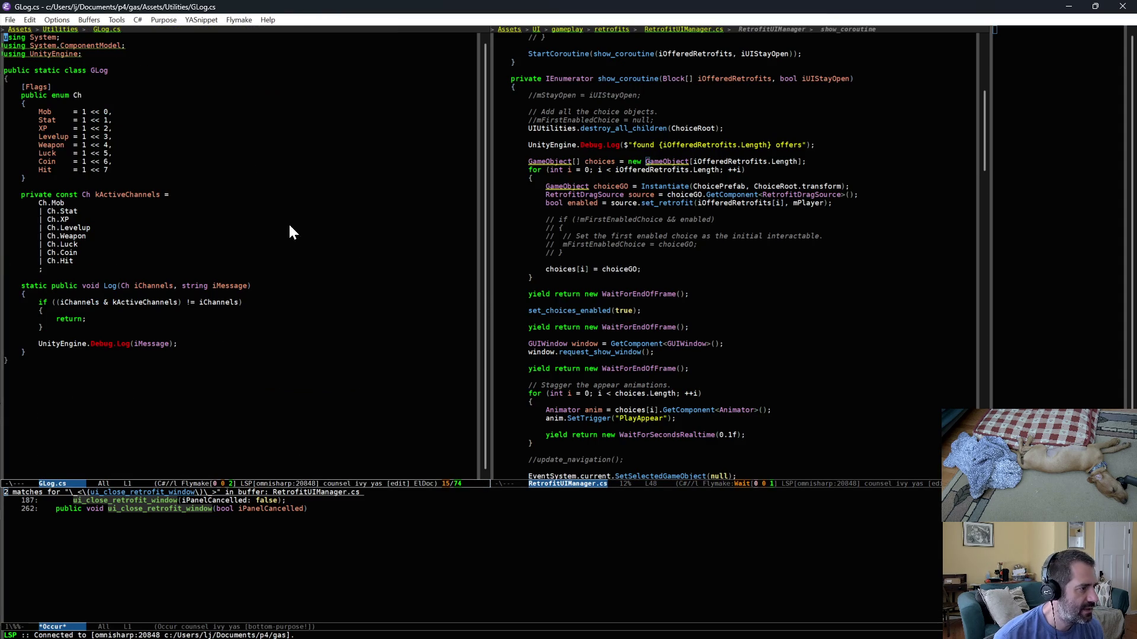
triple_click(194, 204)
drag(194, 204, 201, 271)
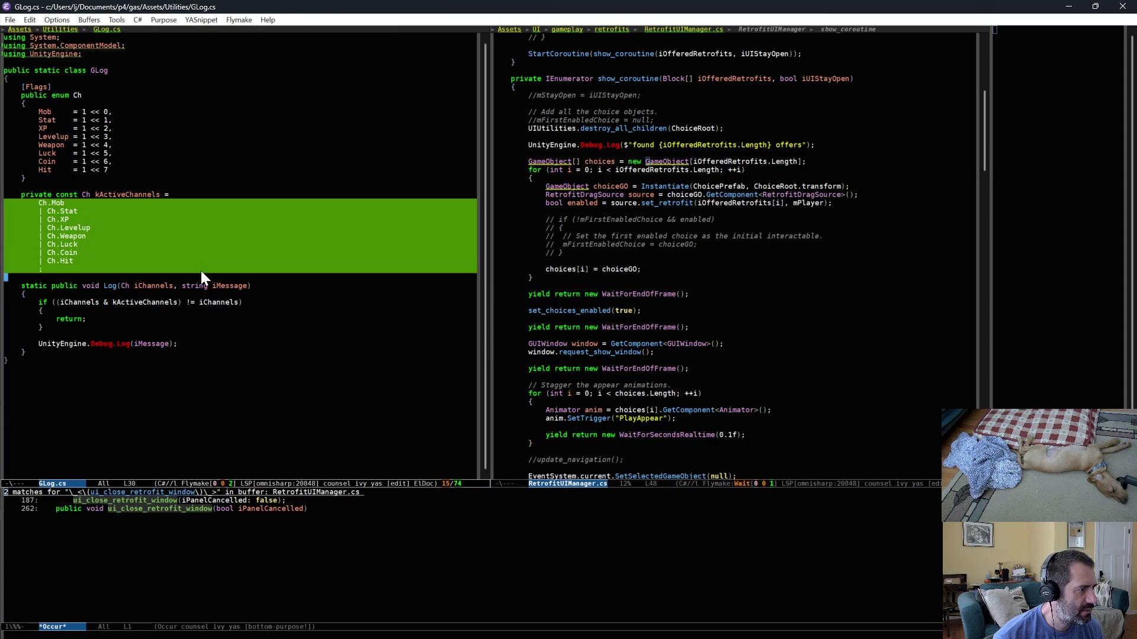
key(alt+semicolon)
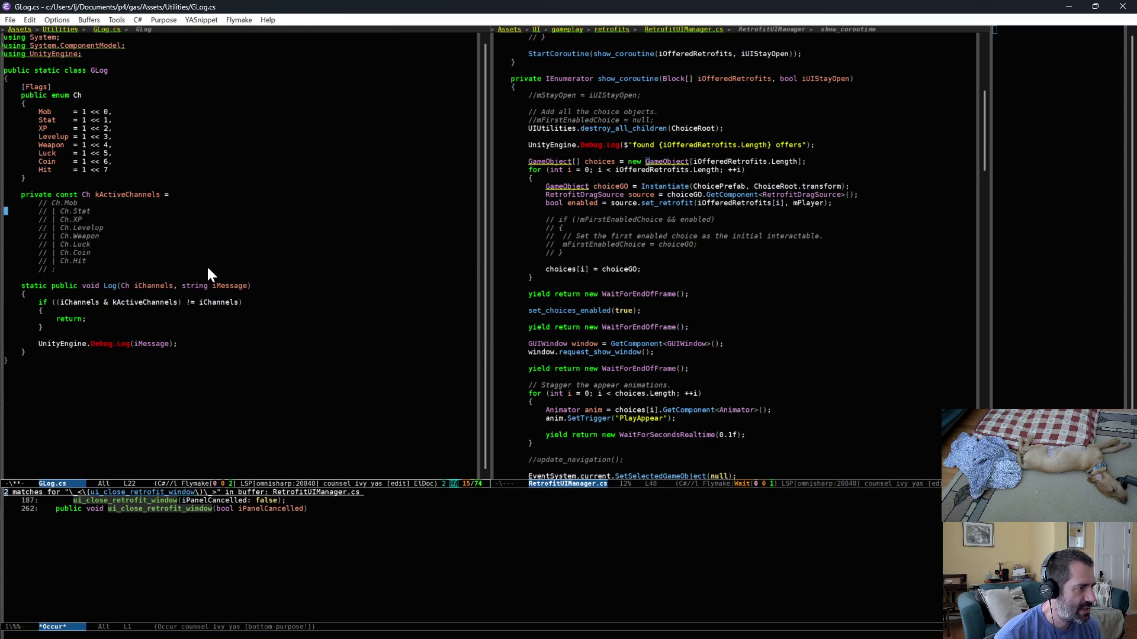
Set kActiveChannels to 0, save GLog.cs, and return to Unity.
key(Up)
key(Up)
key(End)
text(0;)
key(ctrl+x)
key(ctrl+s)
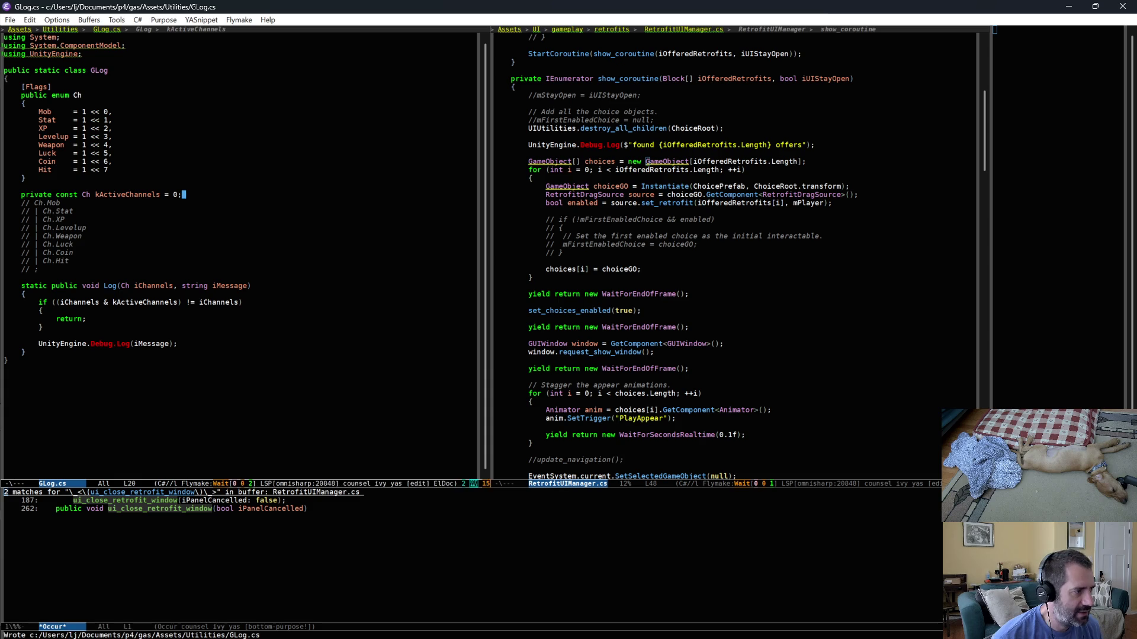
key(alt+Tab)
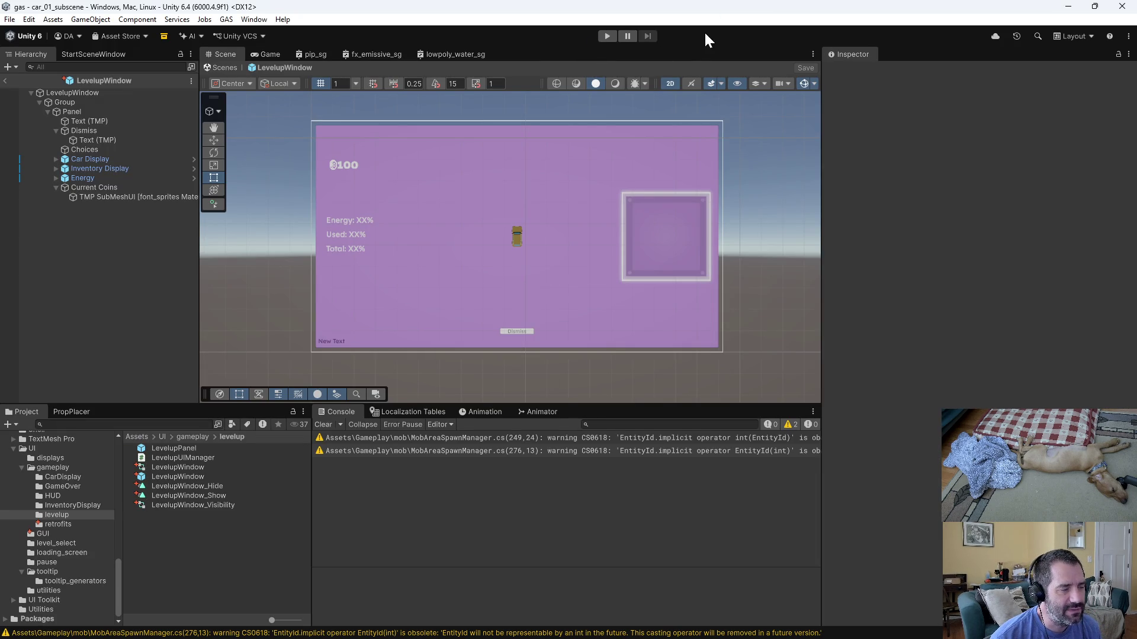
Play-test a forced level-up logging 'found 3 offers', stop play, and select the Choices container.
click(606, 38)
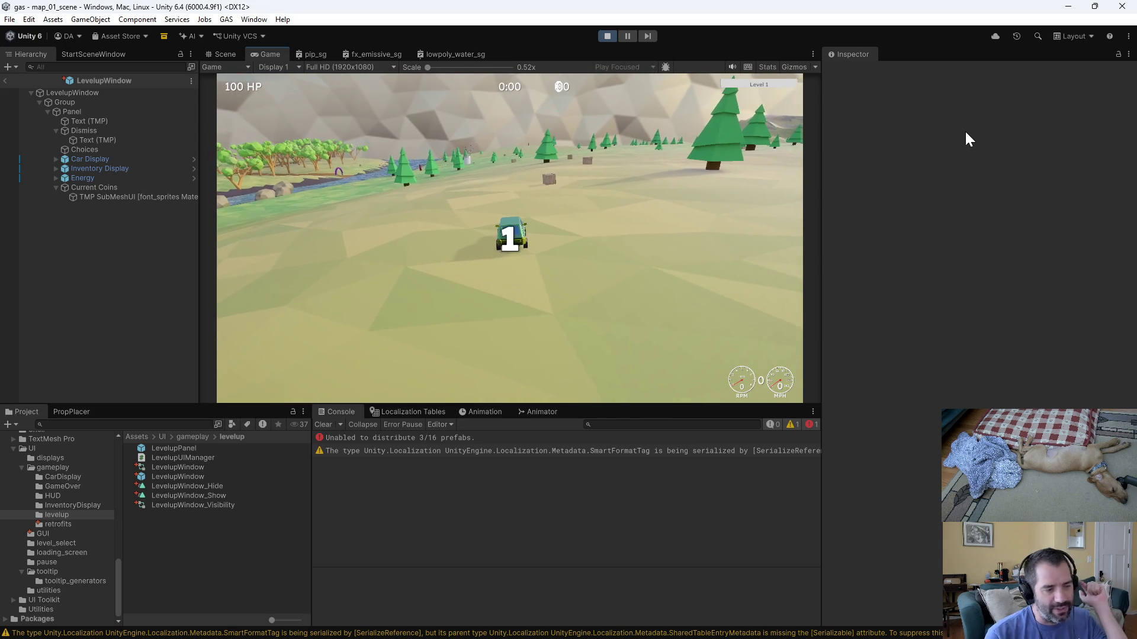
key(w)
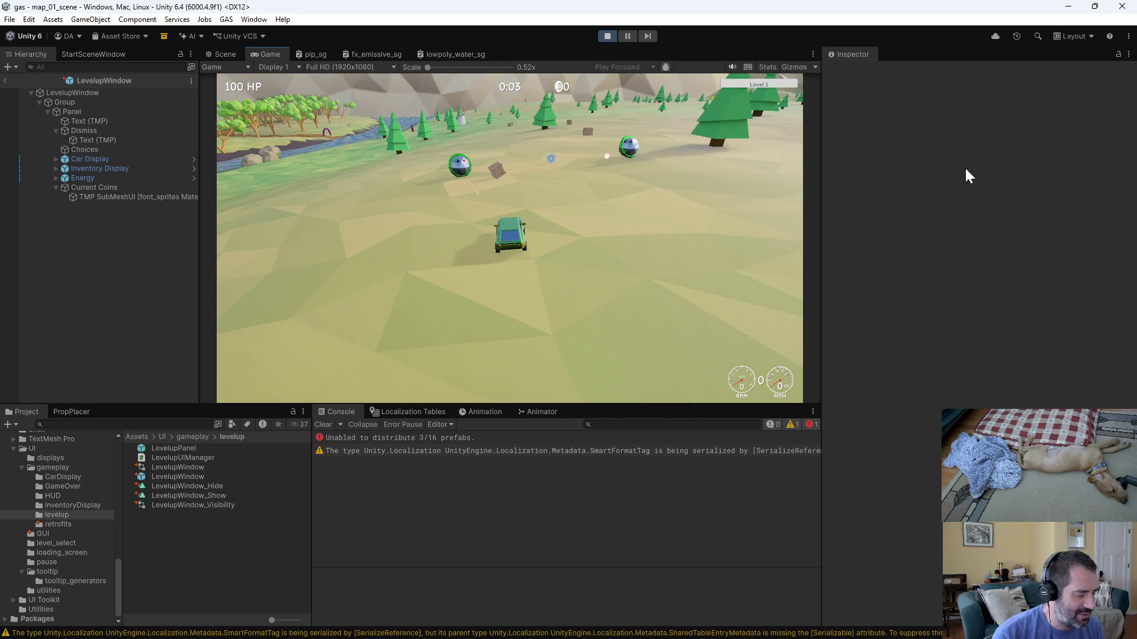
key(grave)
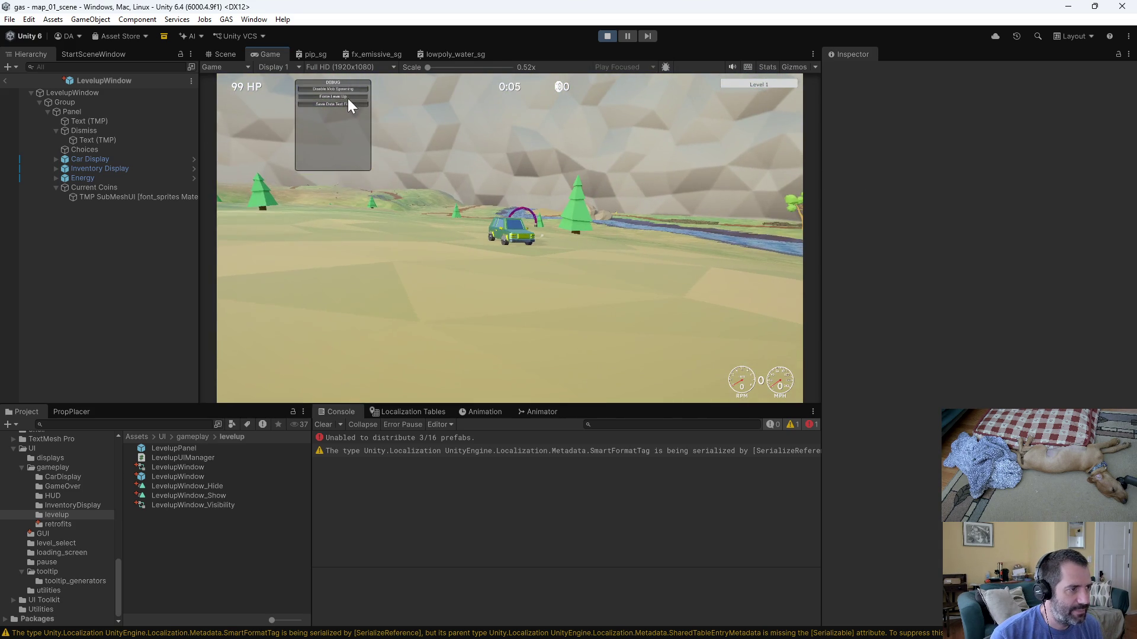
click(347, 98)
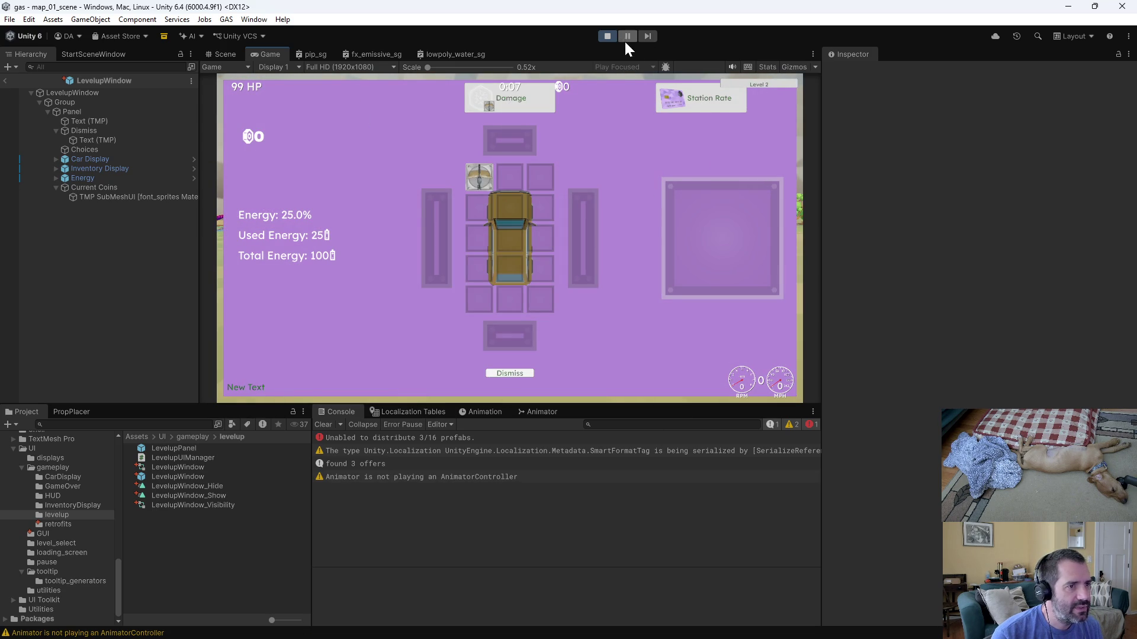
click(607, 36)
click(117, 149)
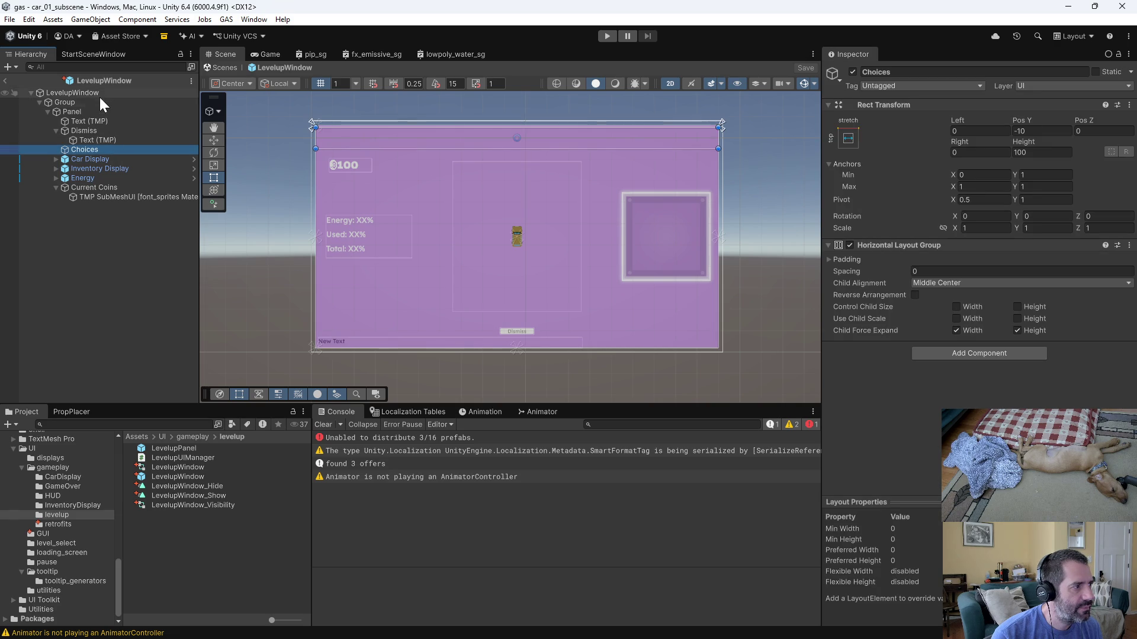
Drop a RetrofitDragSourcePrefab card into the LevelupWindow's Choices row and duplicate it for three choices.
click(186, 478)
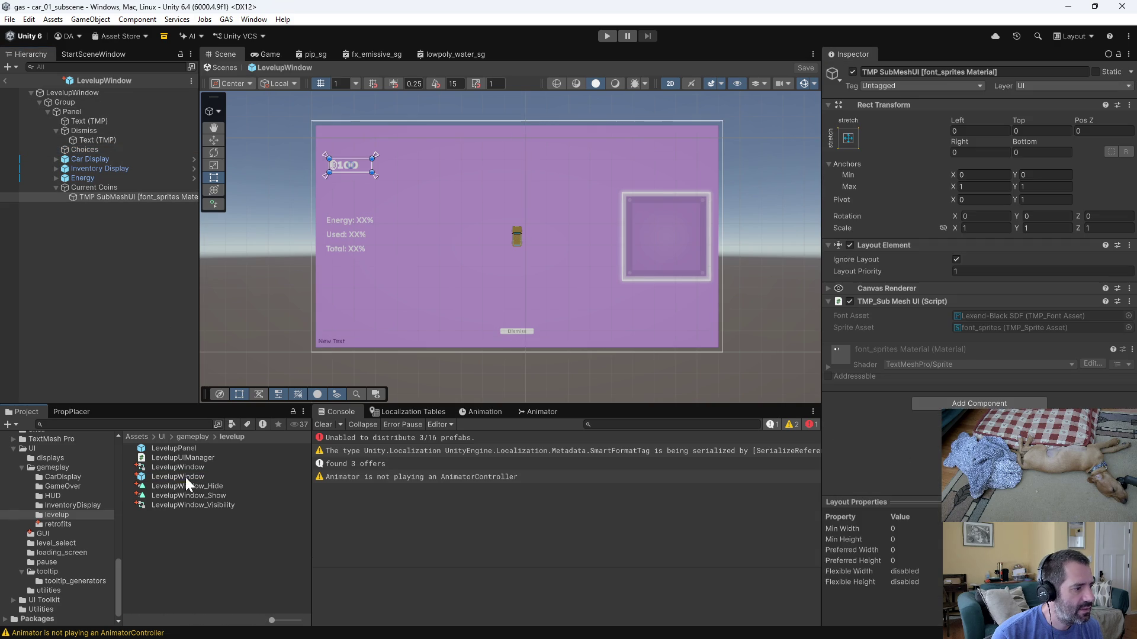
click(103, 92)
click(97, 149)
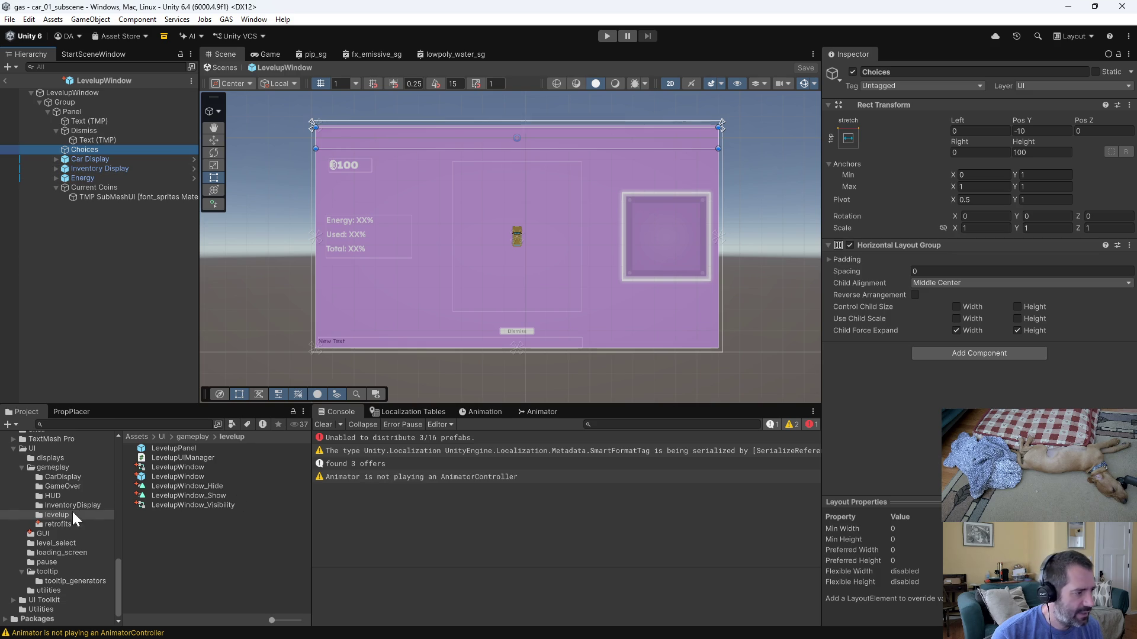
click(53, 525)
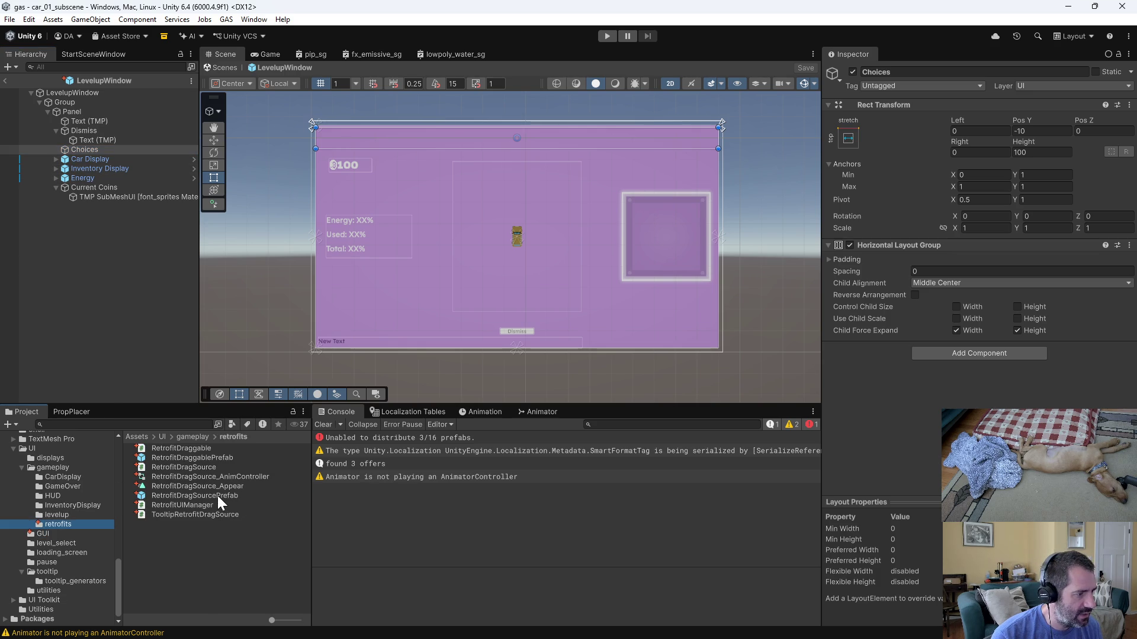
mouse_move(218, 496)
mouse_down()
mouse_move(124, 168)
mouse_move(95, 150)
mouse_up()
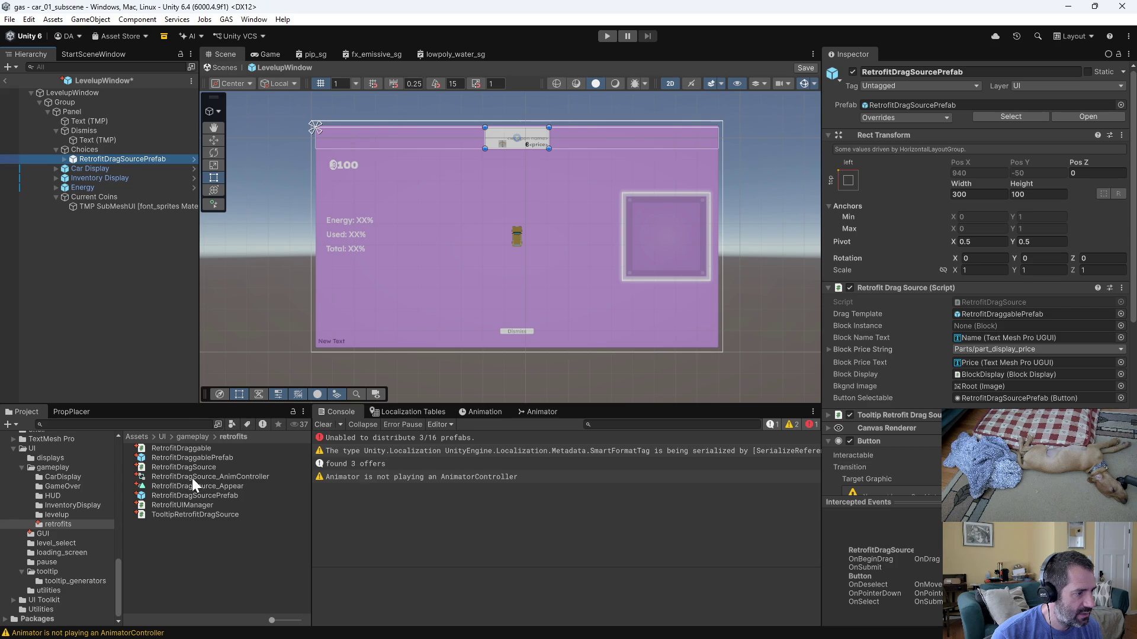
mouse_move(97, 286)
mouse_down()
mouse_move(69, 148)
mouse_move(83, 152)
mouse_up()
key(ctrl+d)
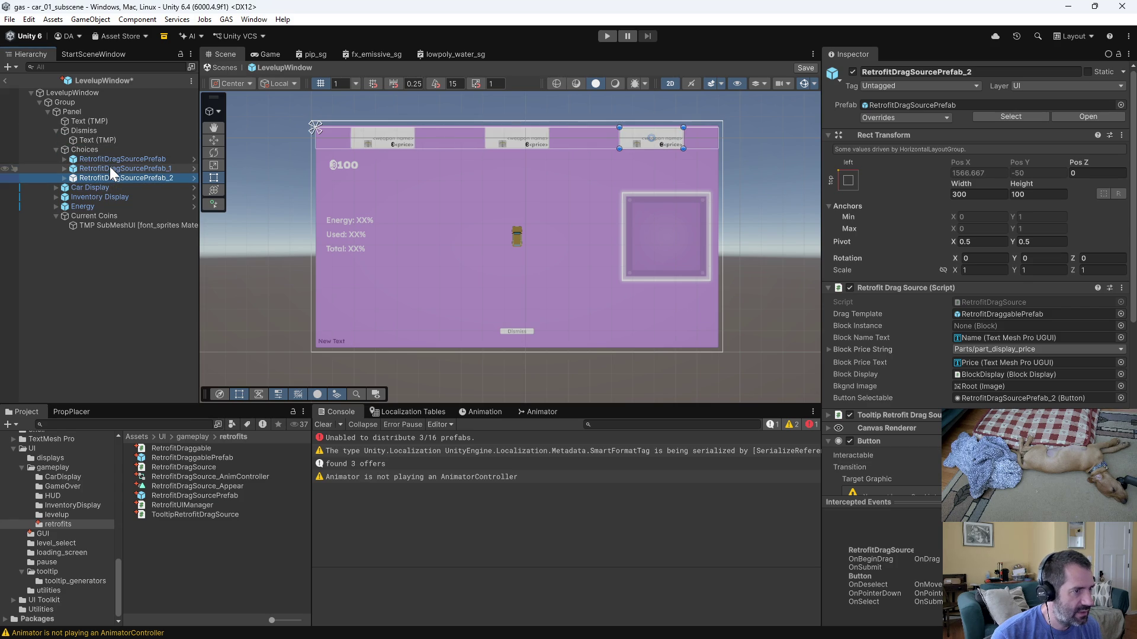
Delete every placeholder card instance so the Choices container is empty.
click(117, 160)
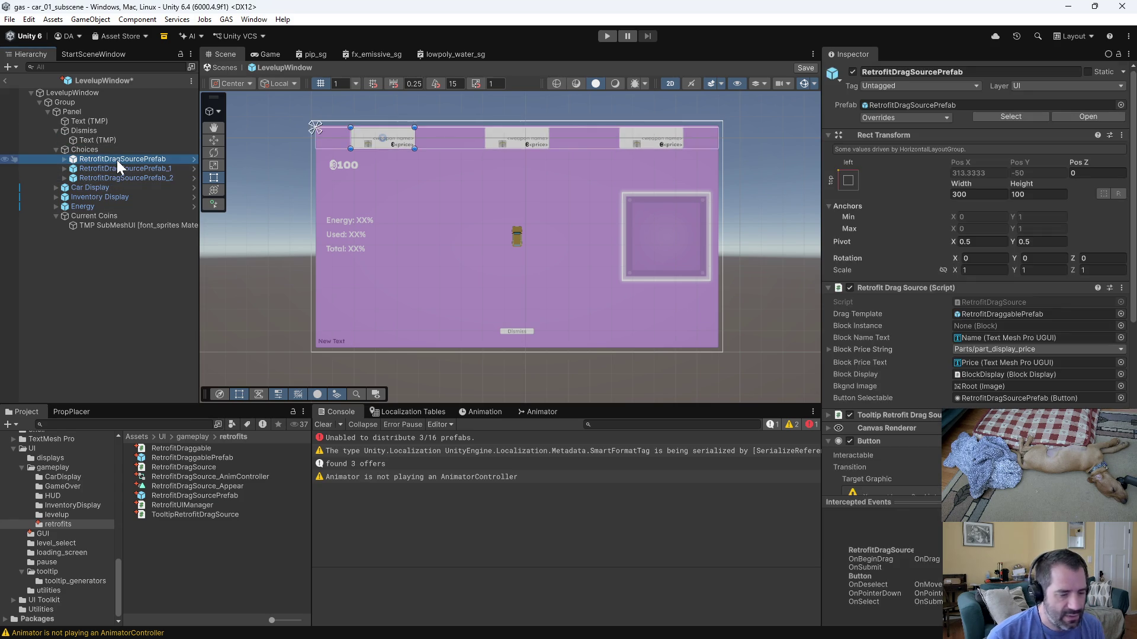
key(Delete)
click(117, 160)
key(Delete)
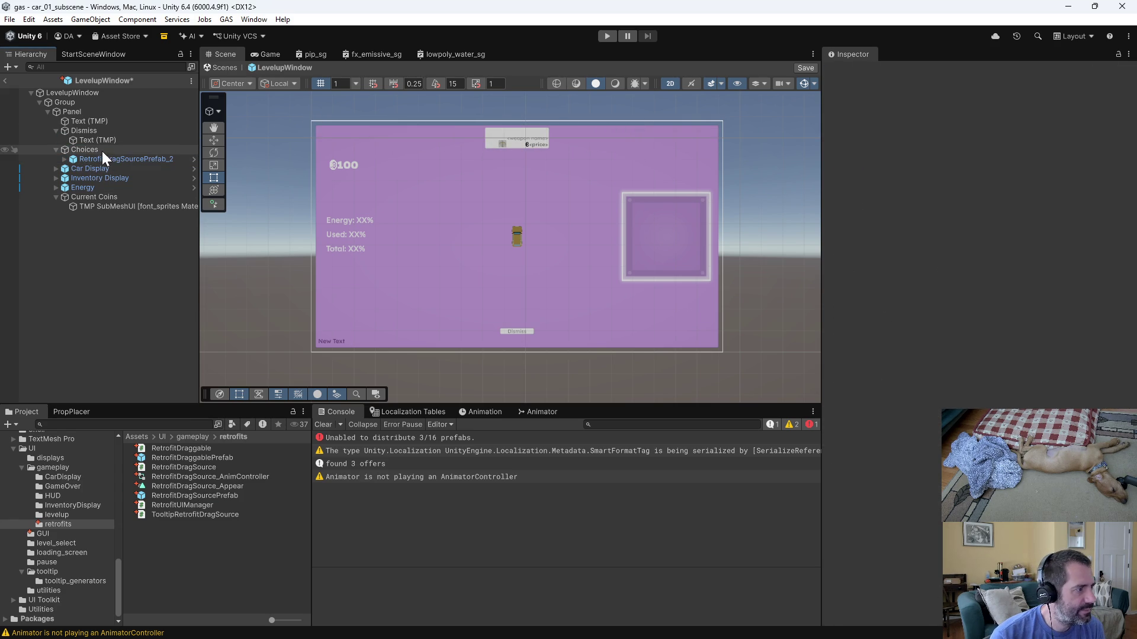
click(104, 158)
key(Delete)
click(97, 151)
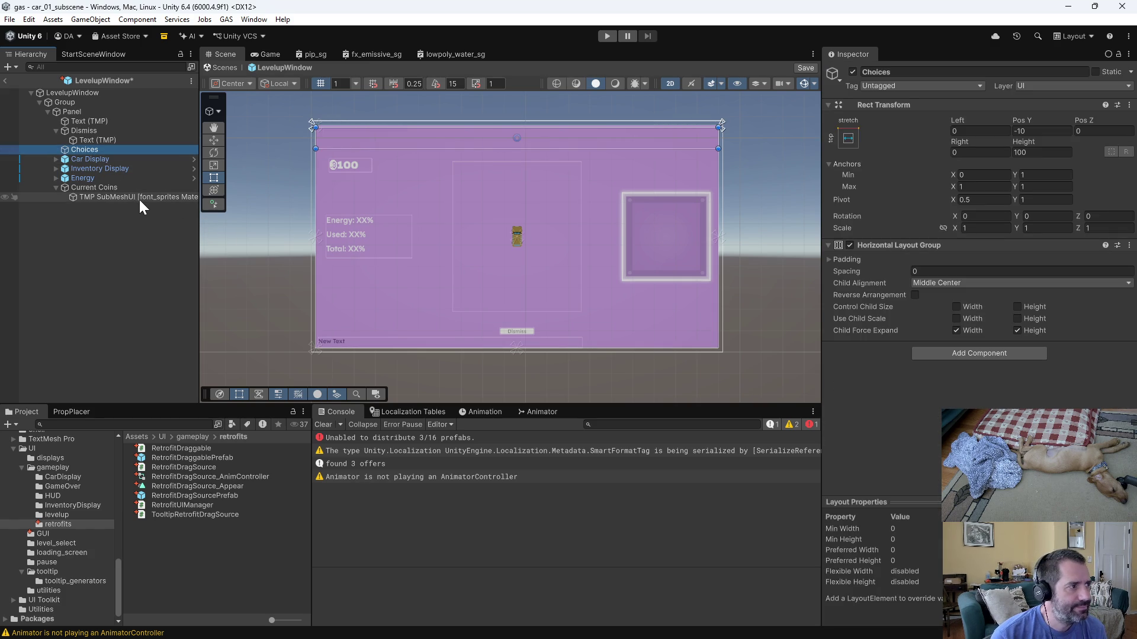
Save the pending prefab changes when opening RetrofitDragSourcePrefab, then open the LevelupWindow prefab.
double_click(165, 495)
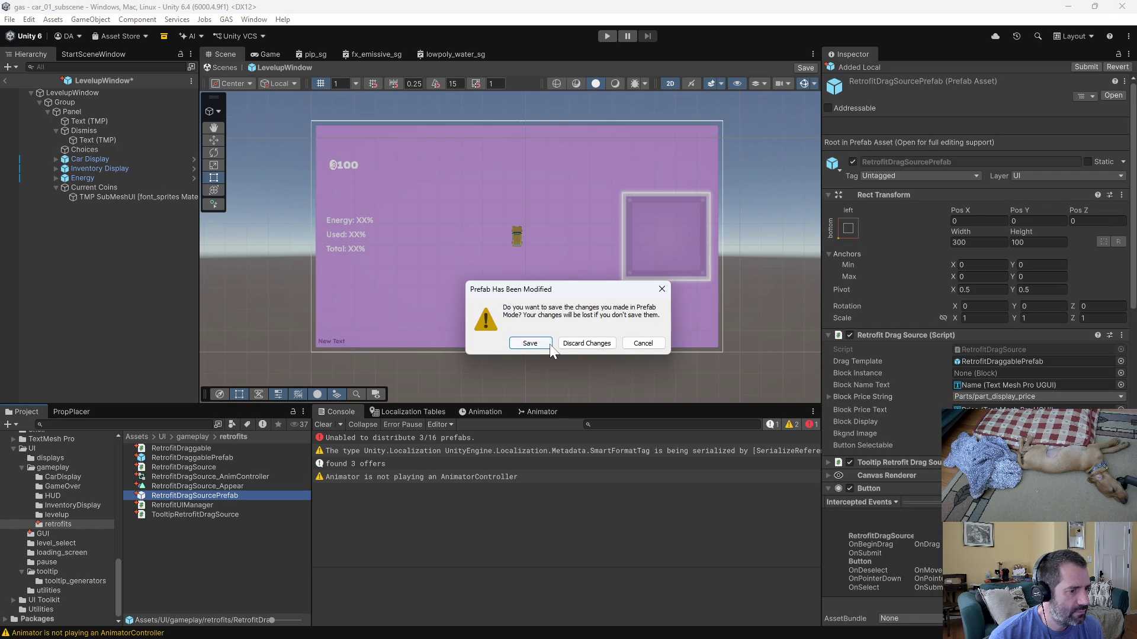
click(579, 346)
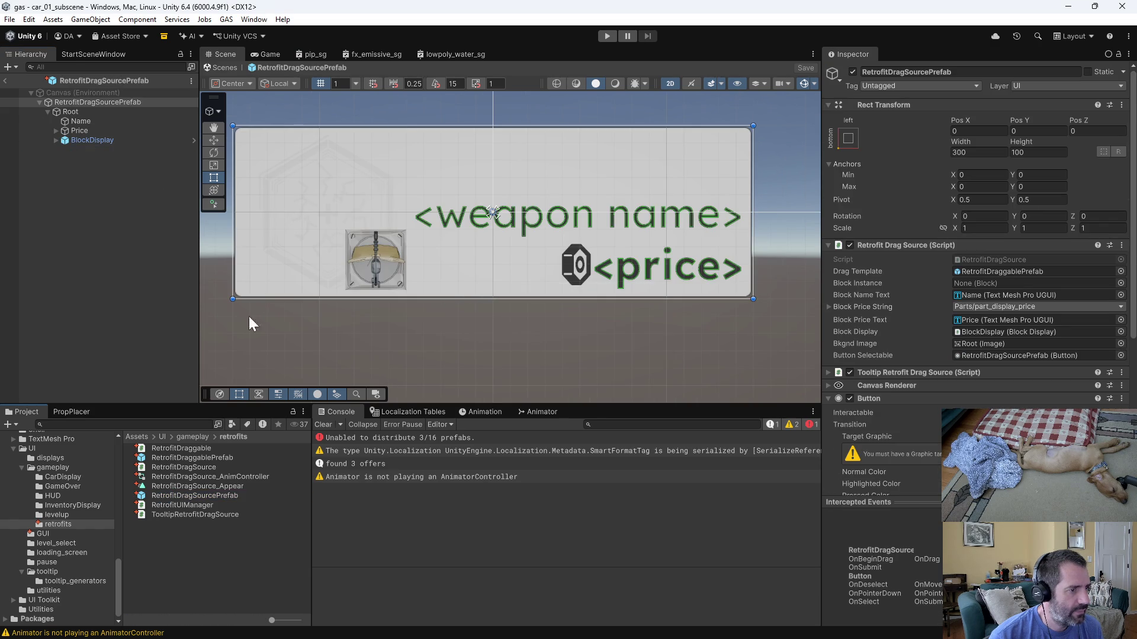
click(58, 516)
double_click(176, 478)
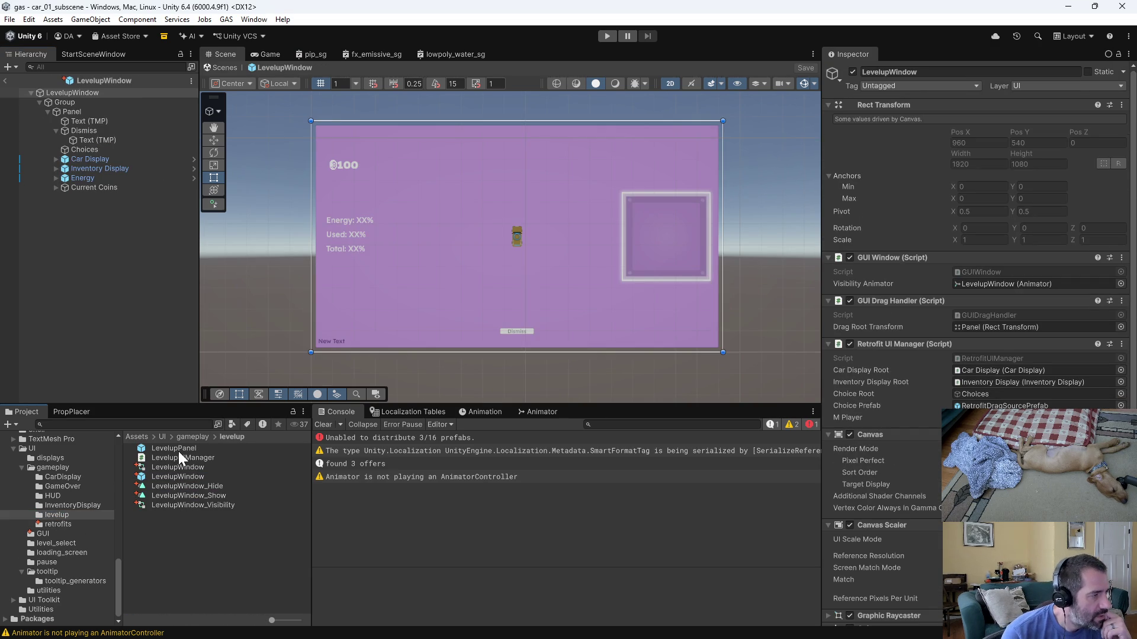
Review the Car Display, Inventory Display, Energy and Choices layouts, then return to Emacs.
click(76, 160)
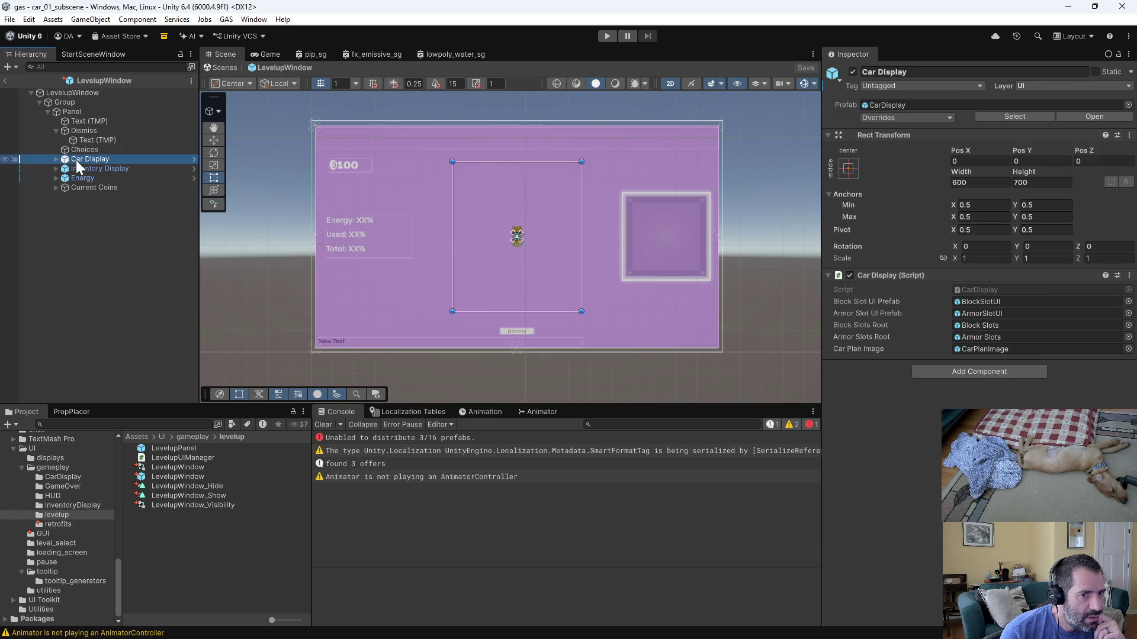
click(73, 168)
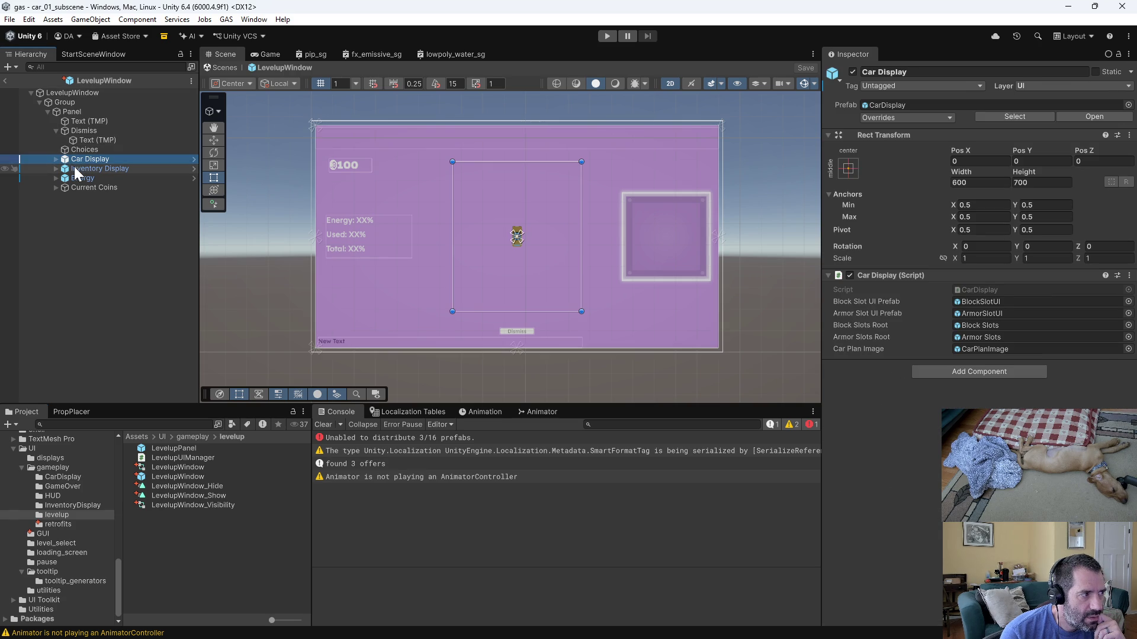
click(76, 178)
click(81, 150)
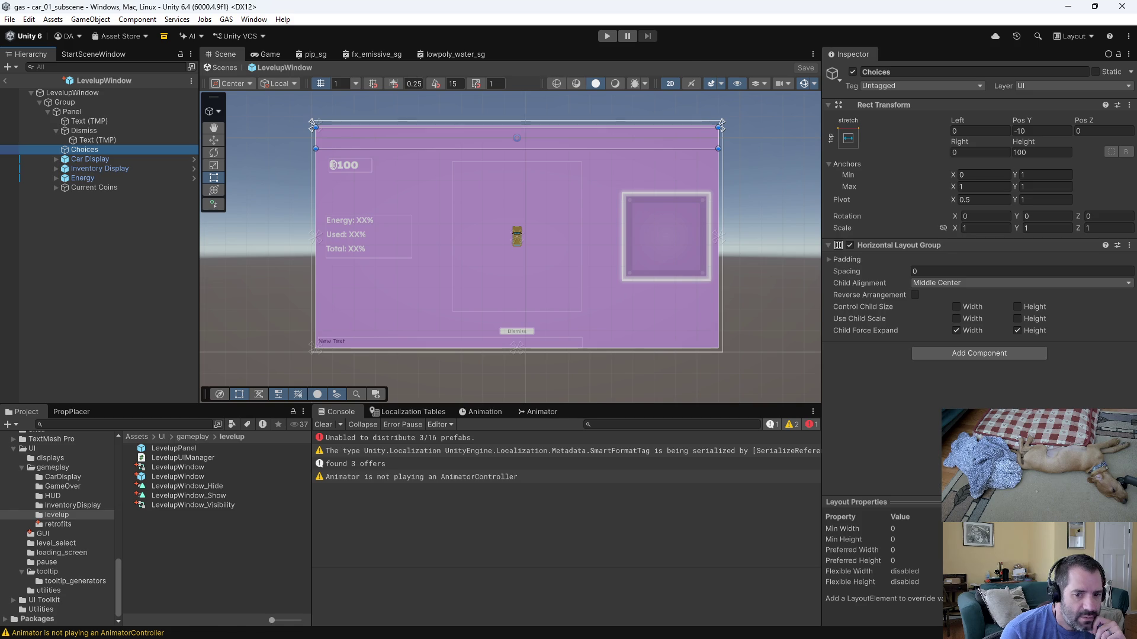
key(alt+Tab)
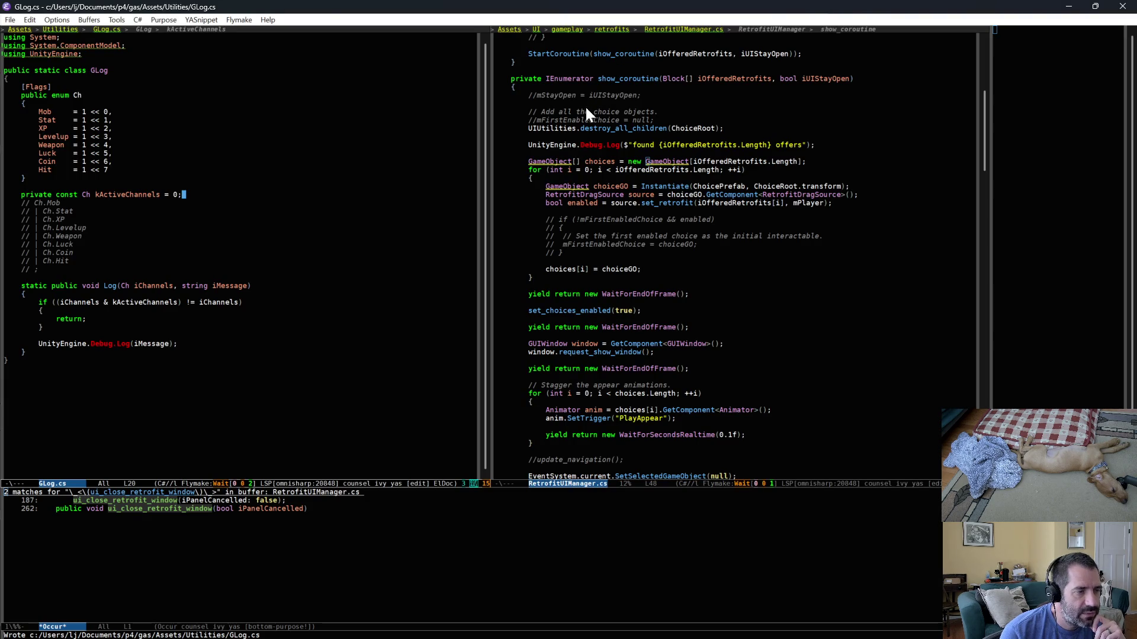
Kill the UnityEngine.Debug.Log line listing offered retrofits from show_coroutine.
click(661, 120)
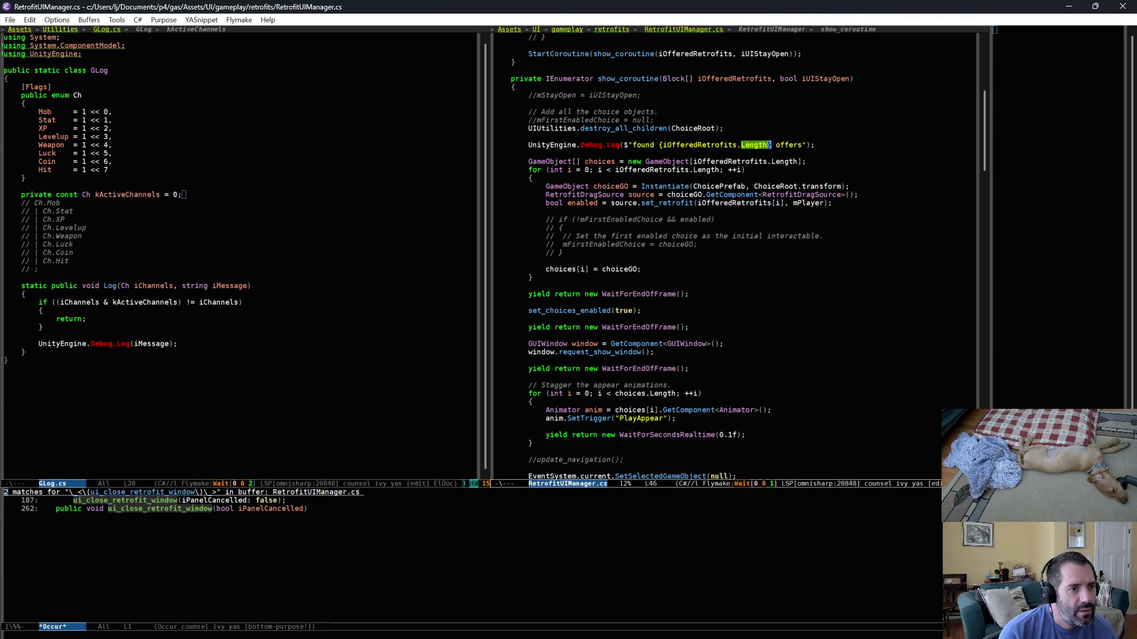
click(770, 144)
key(ctrl+w)
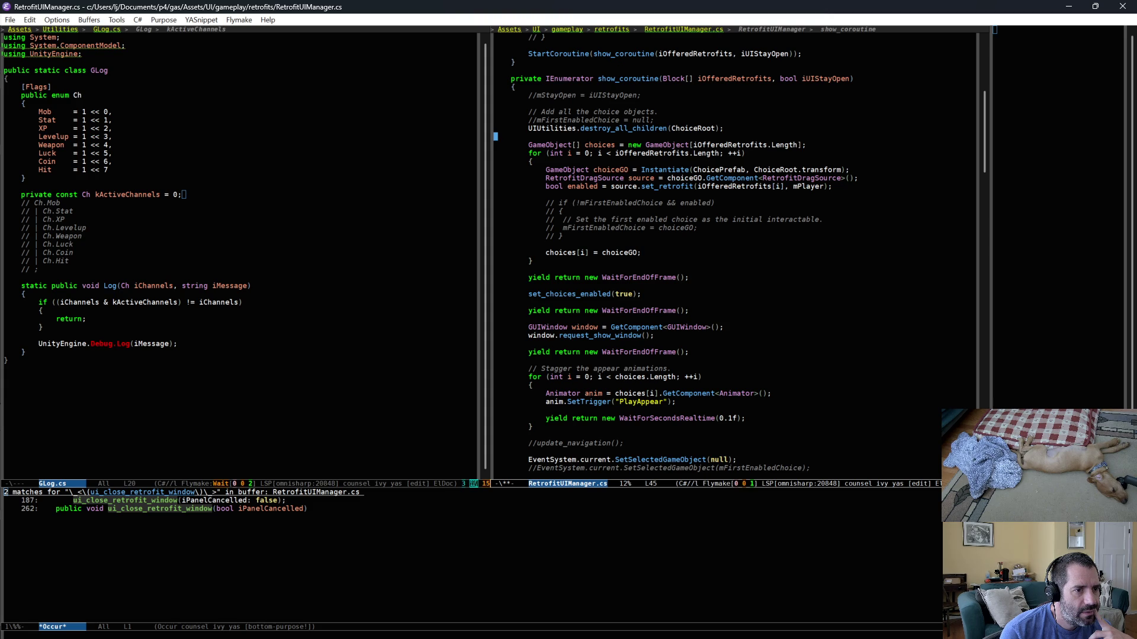
click(774, 169)
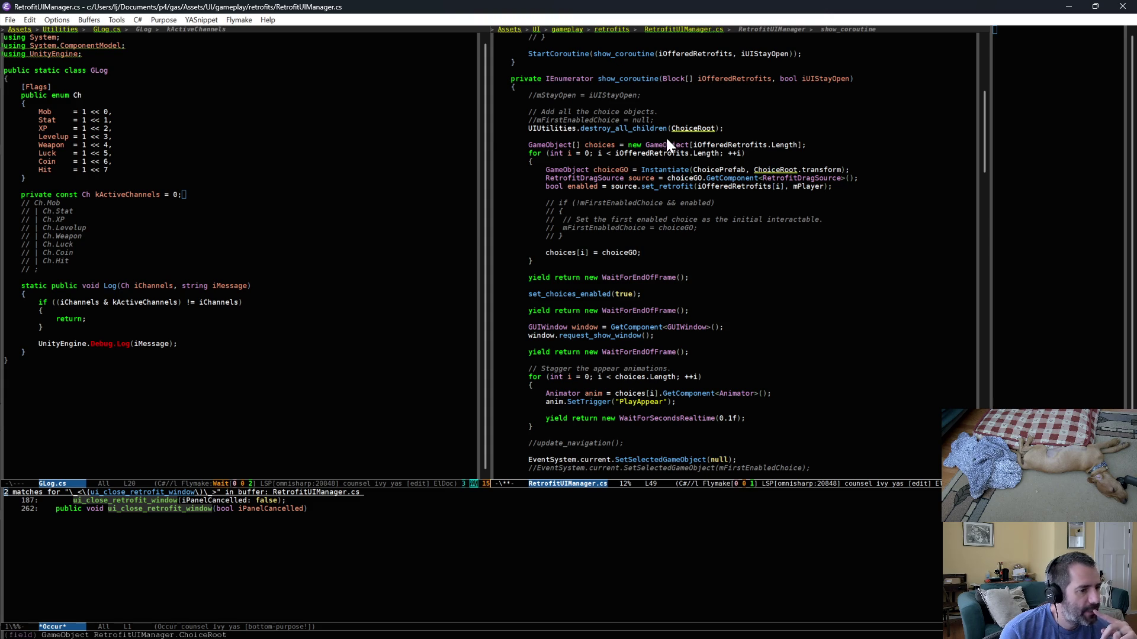
Save RetrofitUIManager.cs and begin switching the left pane's buffer.
click(301, 261)
click(727, 235)
key(ctrl+x)
key(ctrl+s)
click(362, 185)
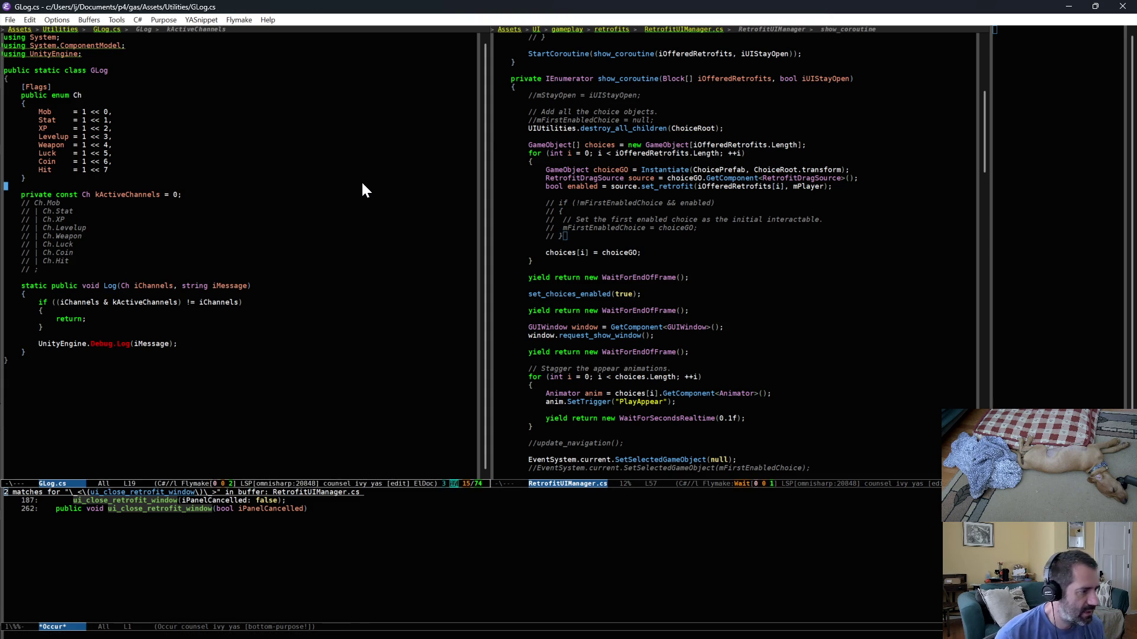
key(ctrl+x)
Show LevelupUIManager.cs in the left pane and jump to its show_coroutine through imenu.
key(b)
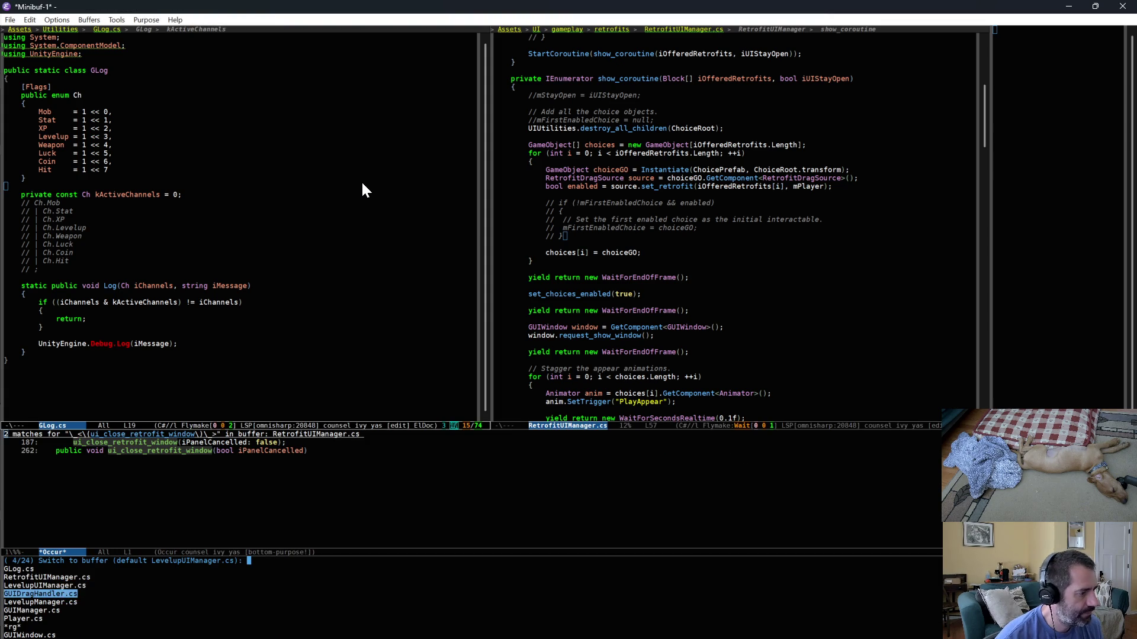
key(Return)
key(ctrl+c)
text(ishow)
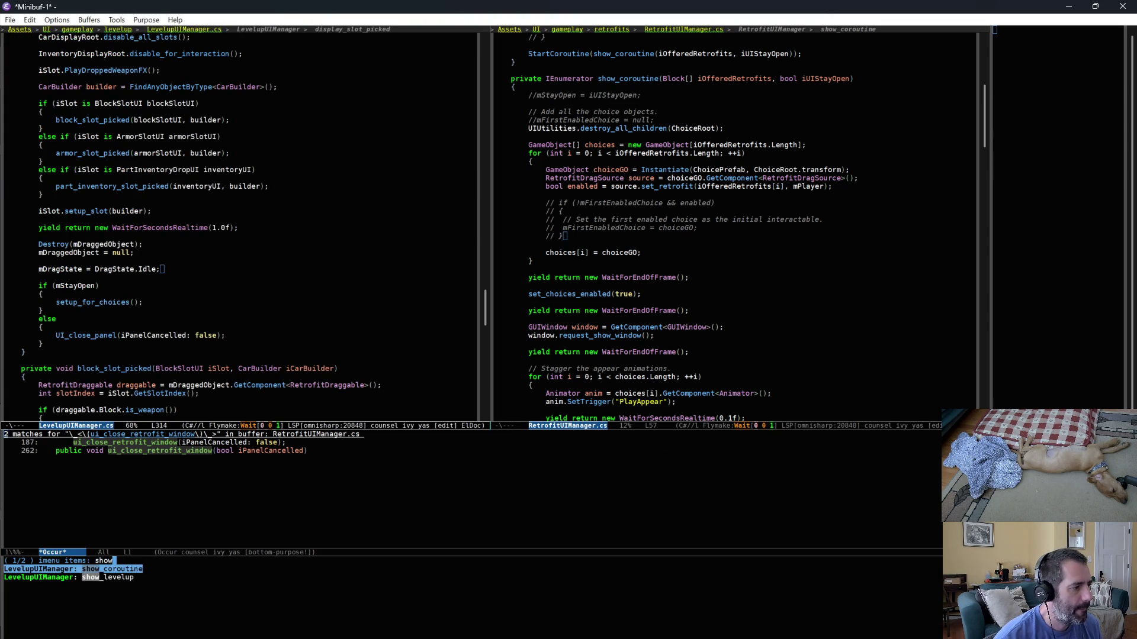
key(Return)
scroll(354, 273, down, 5)
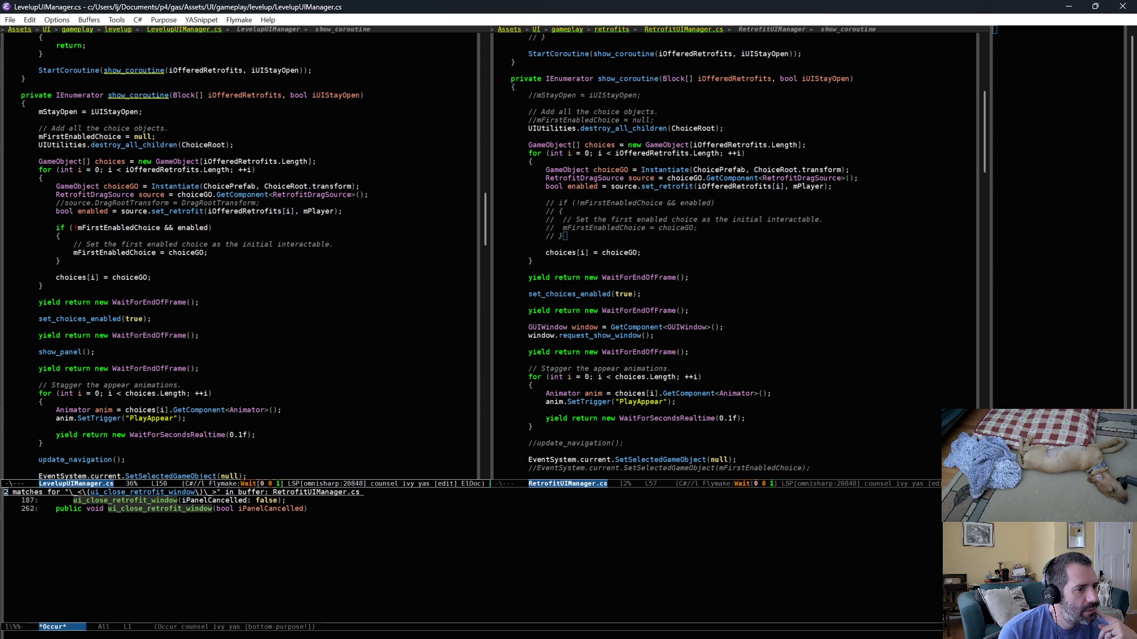
scroll(240, 255, down, 2)
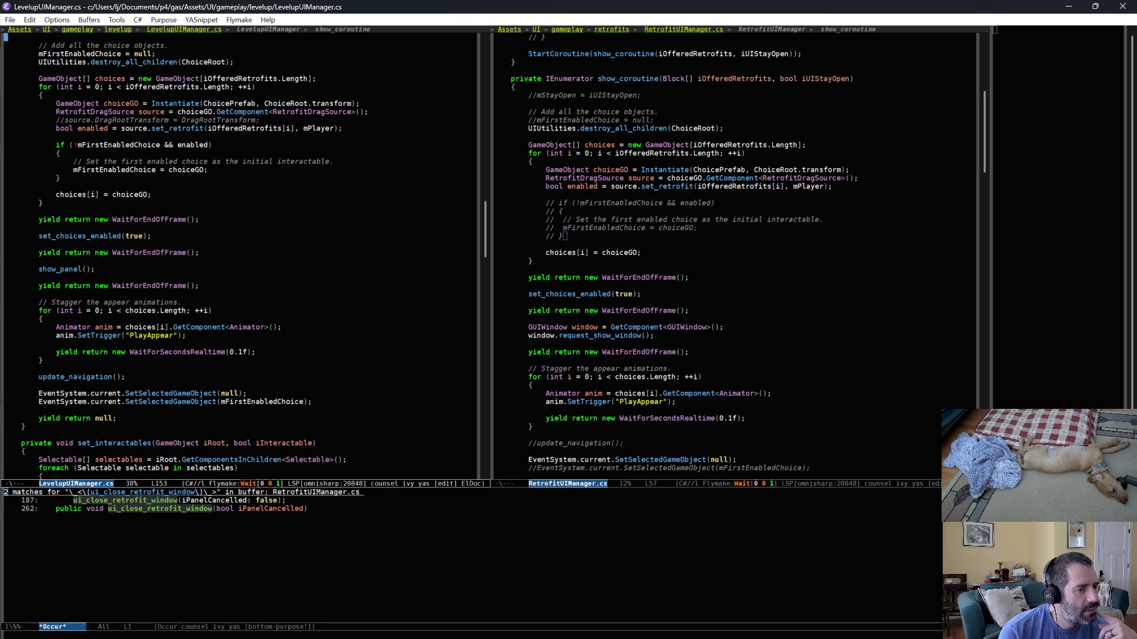
scroll(685, 353, down, 1)
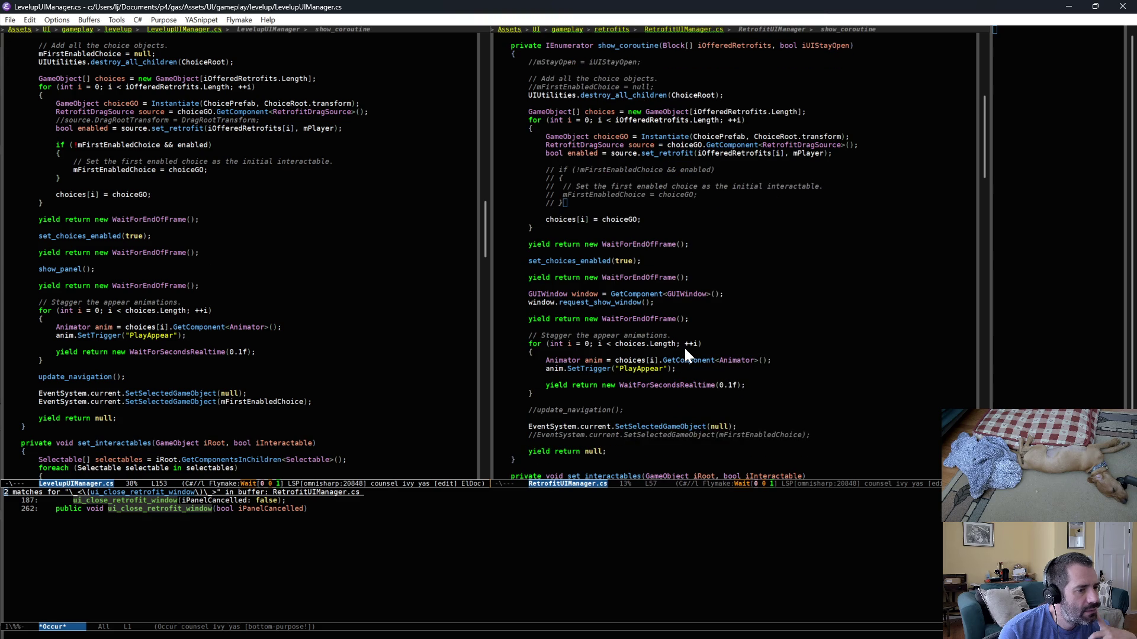
Comment out the staggered PlayAppear for loop with M-;, save, and switch to Unity.
scroll(683, 347, down, 1)
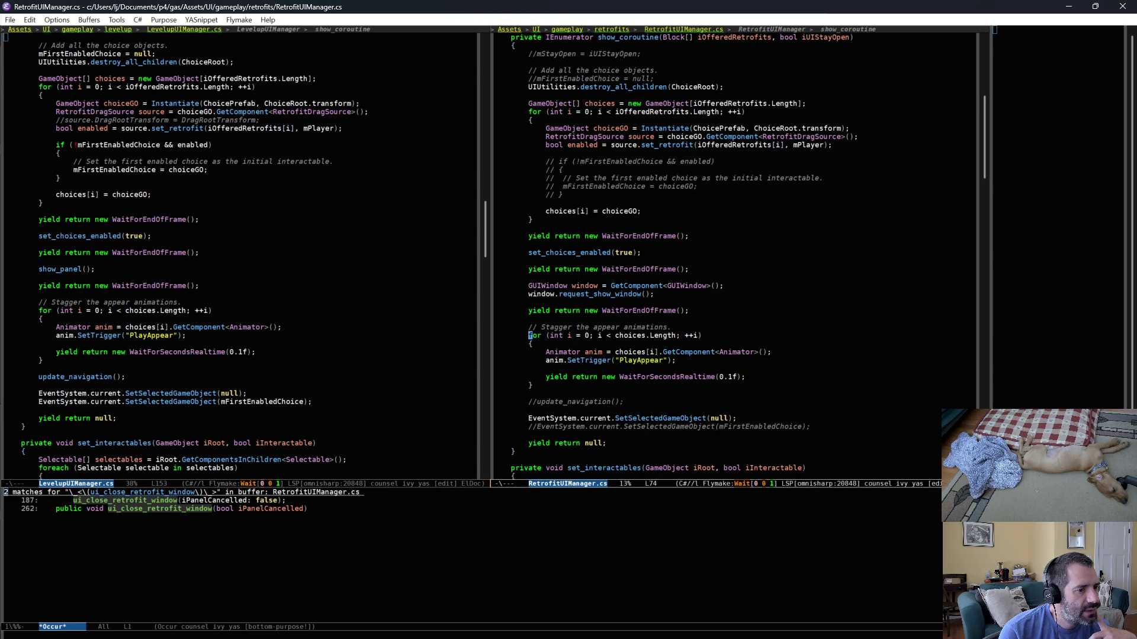
drag(496, 335, 557, 386)
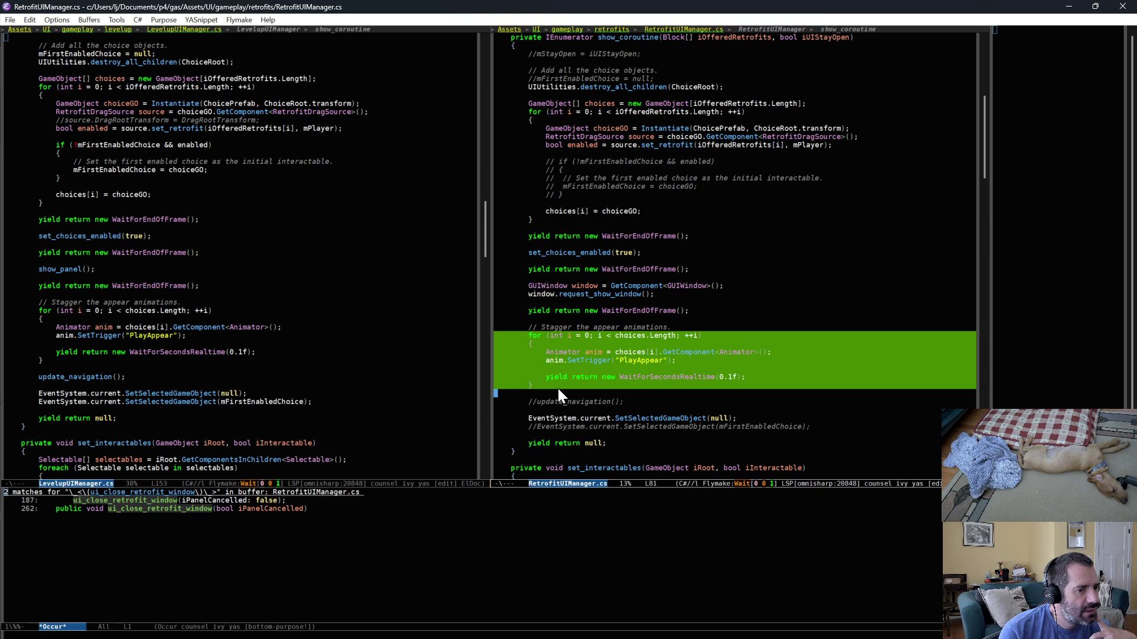
scroll(594, 254, down, 1)
key(alt+semicolon)
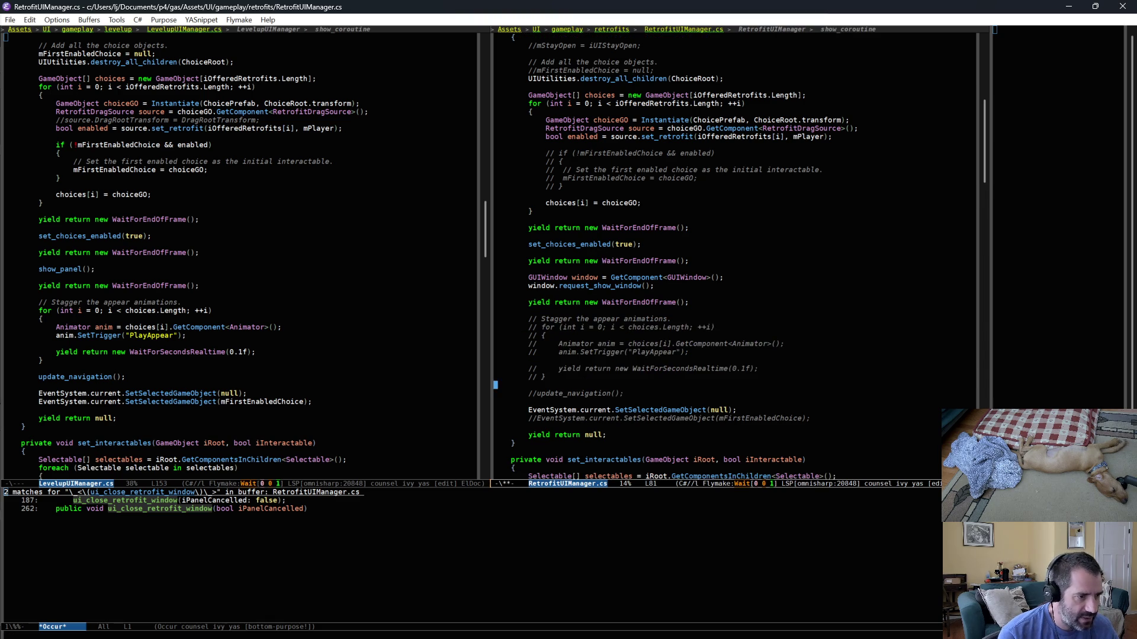
key(ctrl+x)
key(ctrl+s)
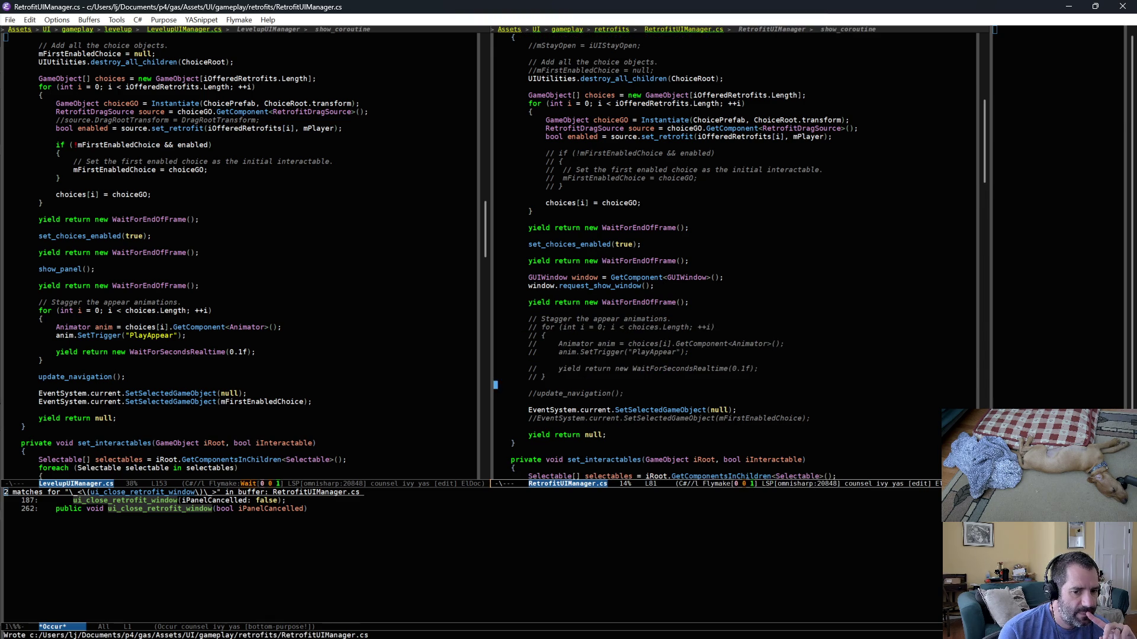
key(alt+Tab)
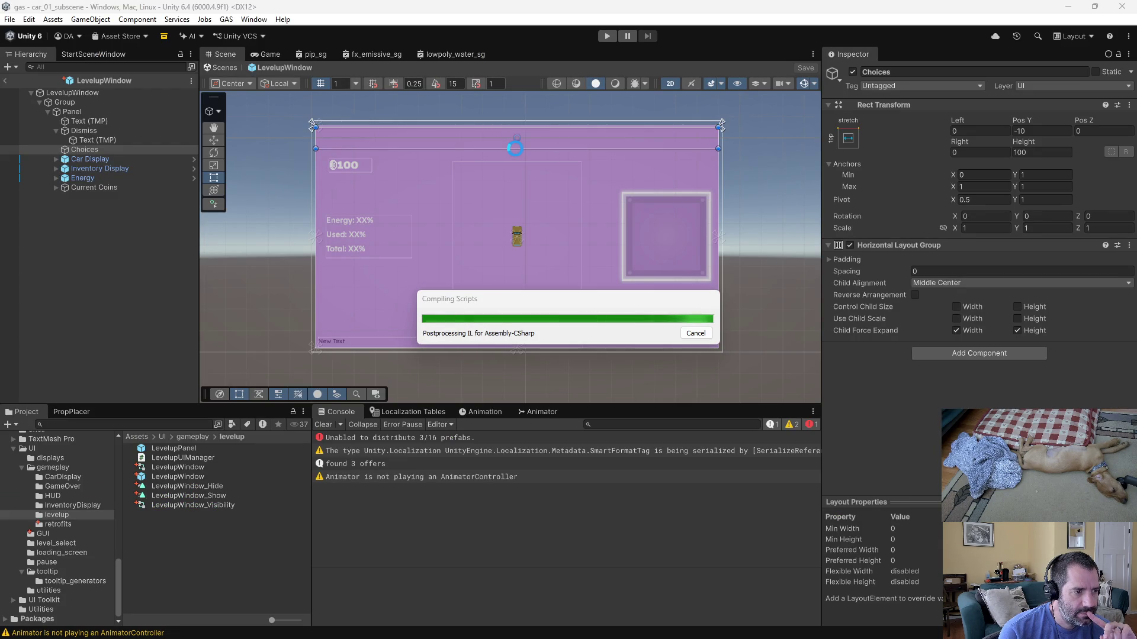
click(602, 37)
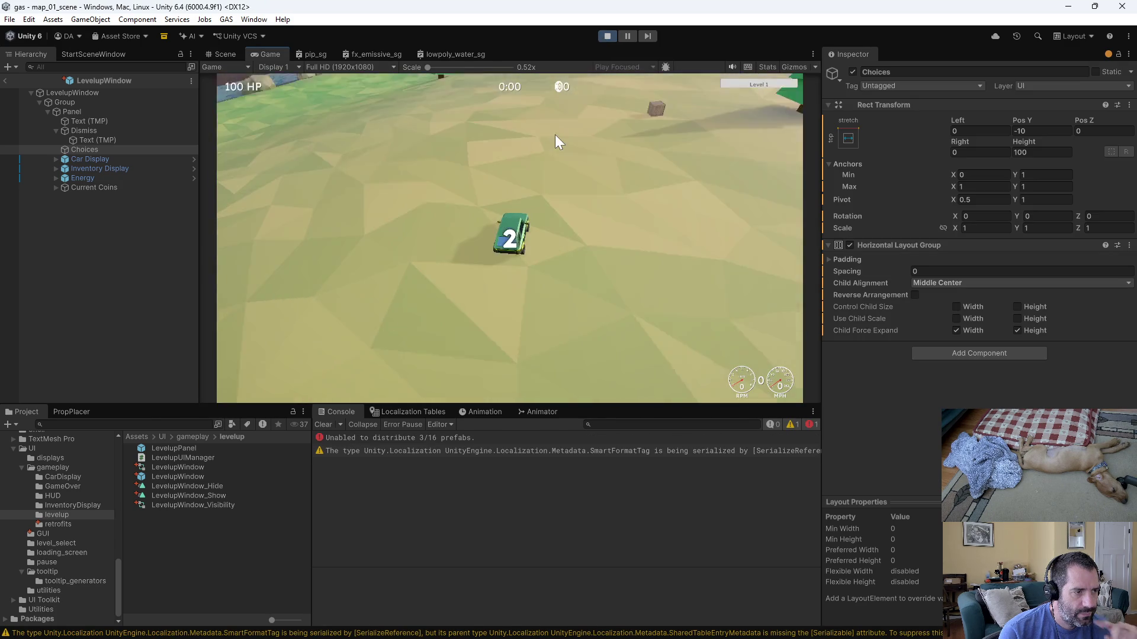
click(348, 95)
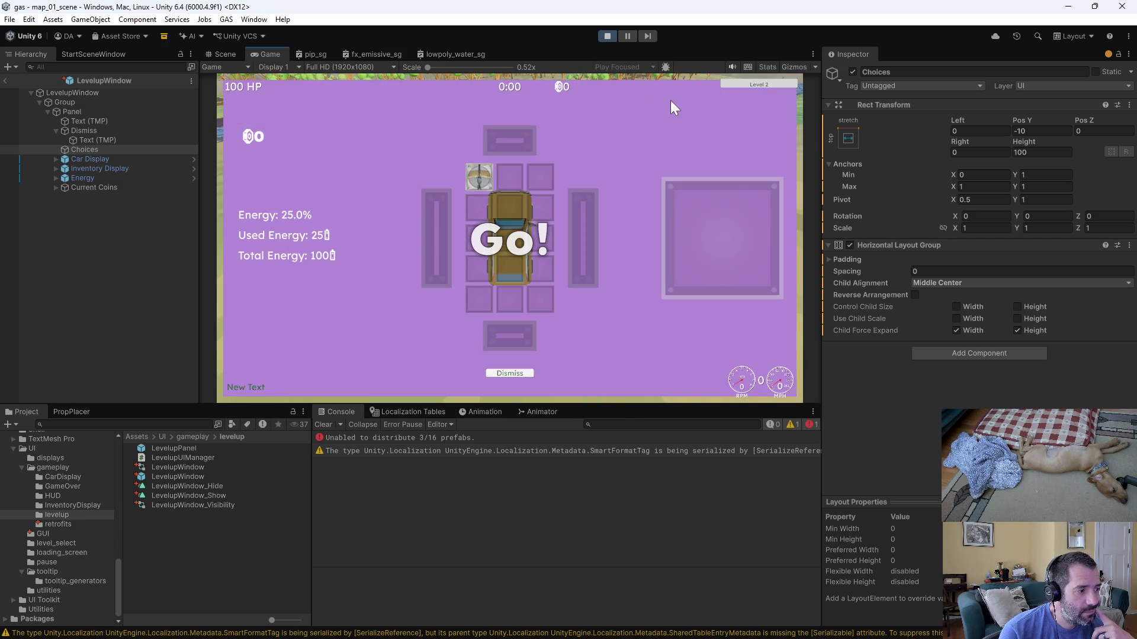
click(599, 36)
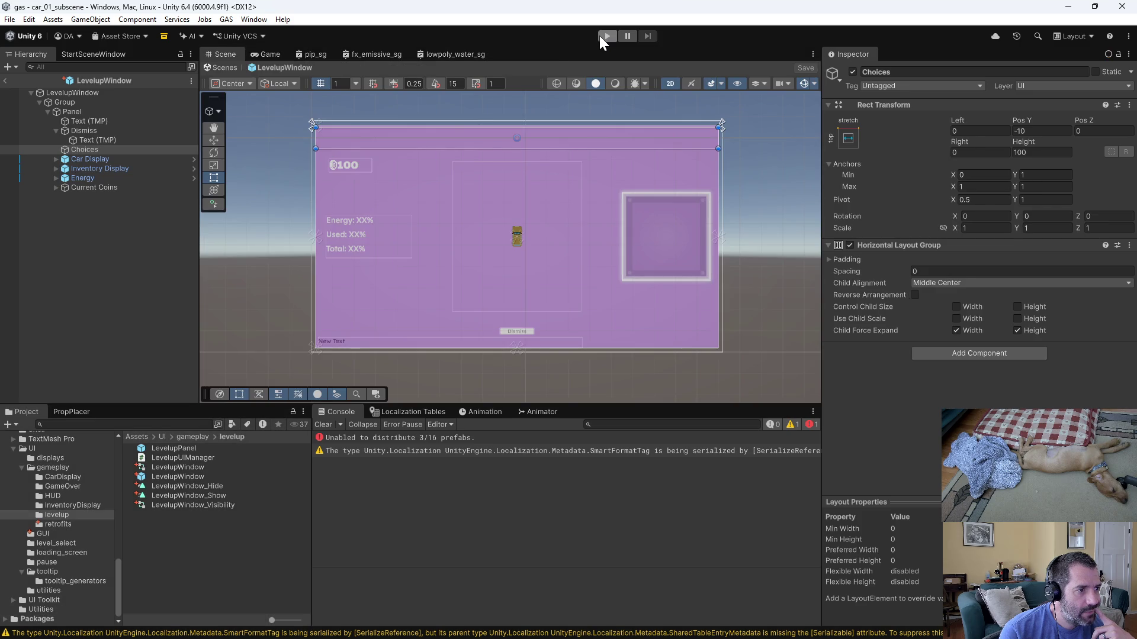
Uncomment the staggered PlayAppear loop, save RetrofitUIManager.cs, and switch back to Unity.
key(alt+Tab)
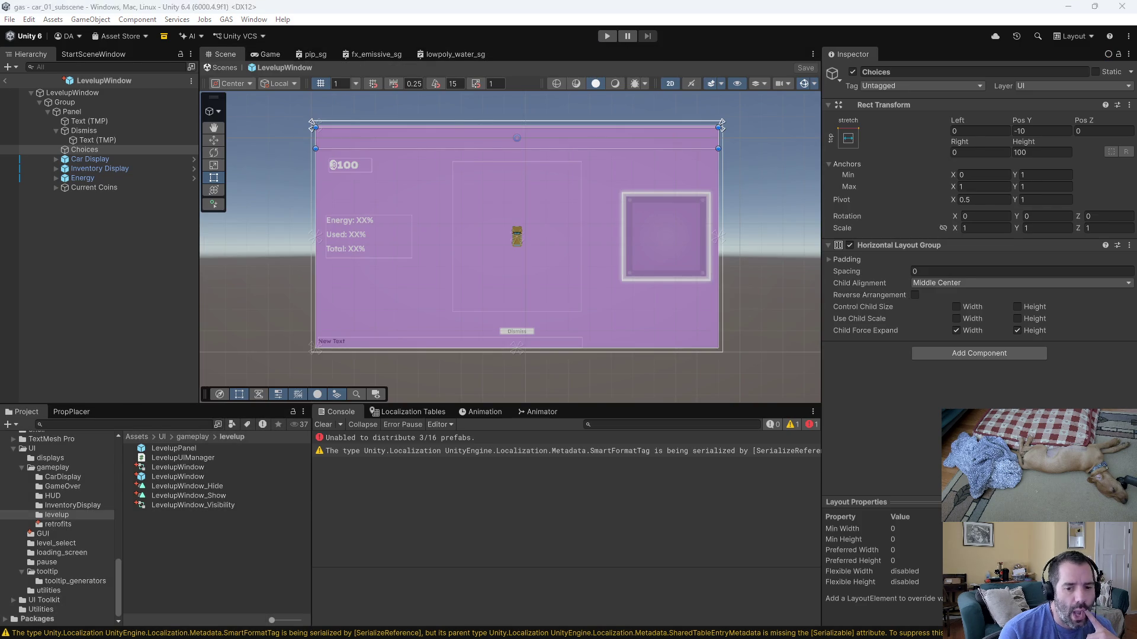
triple_click(807, 329)
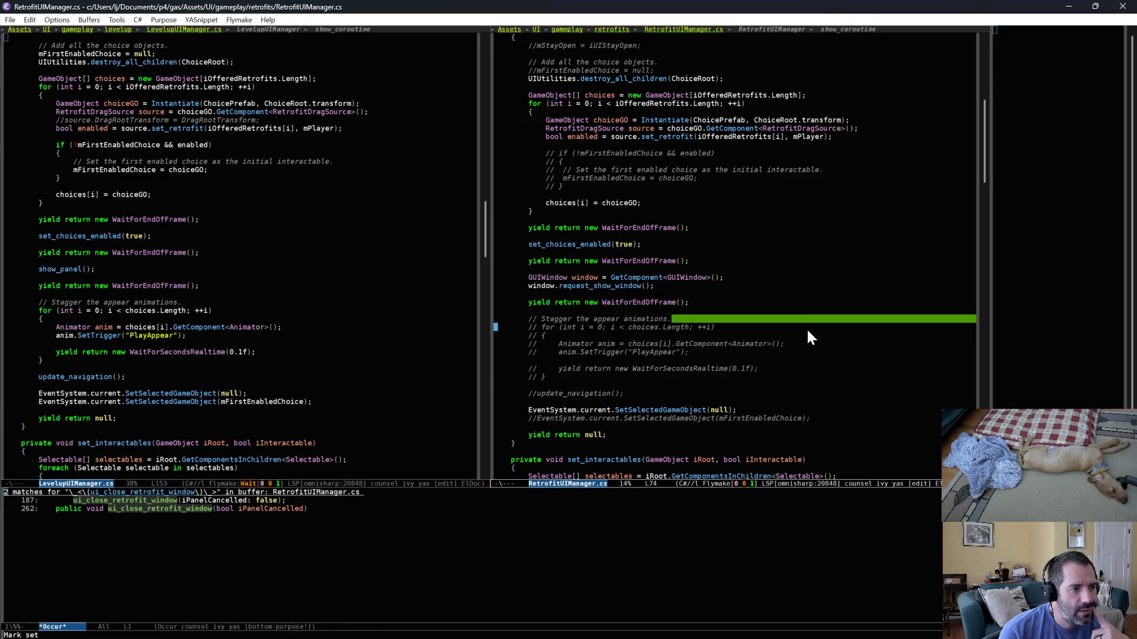
drag(808, 331, 826, 377)
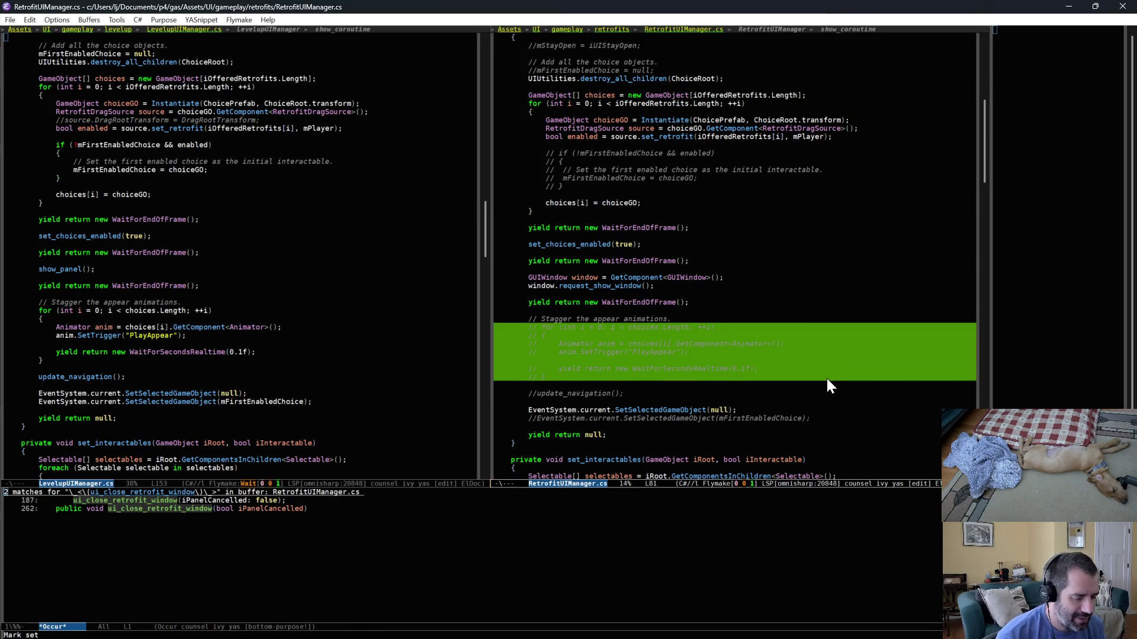
key(alt+semicolon)
key(ctrl+x)
key(ctrl+s)
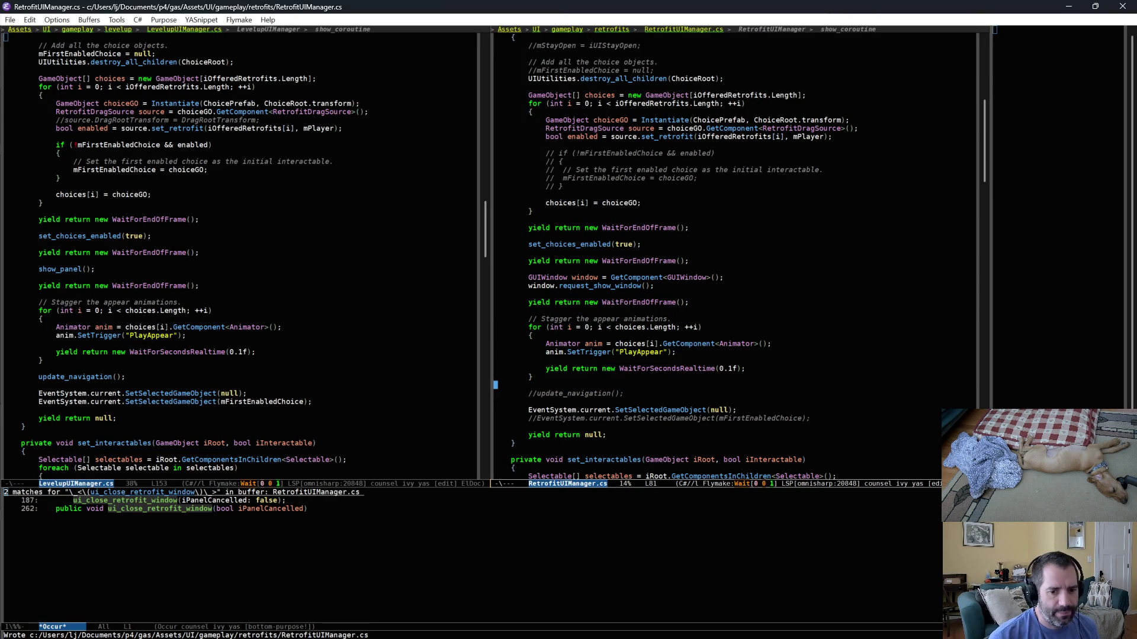
key(alt+Tab)
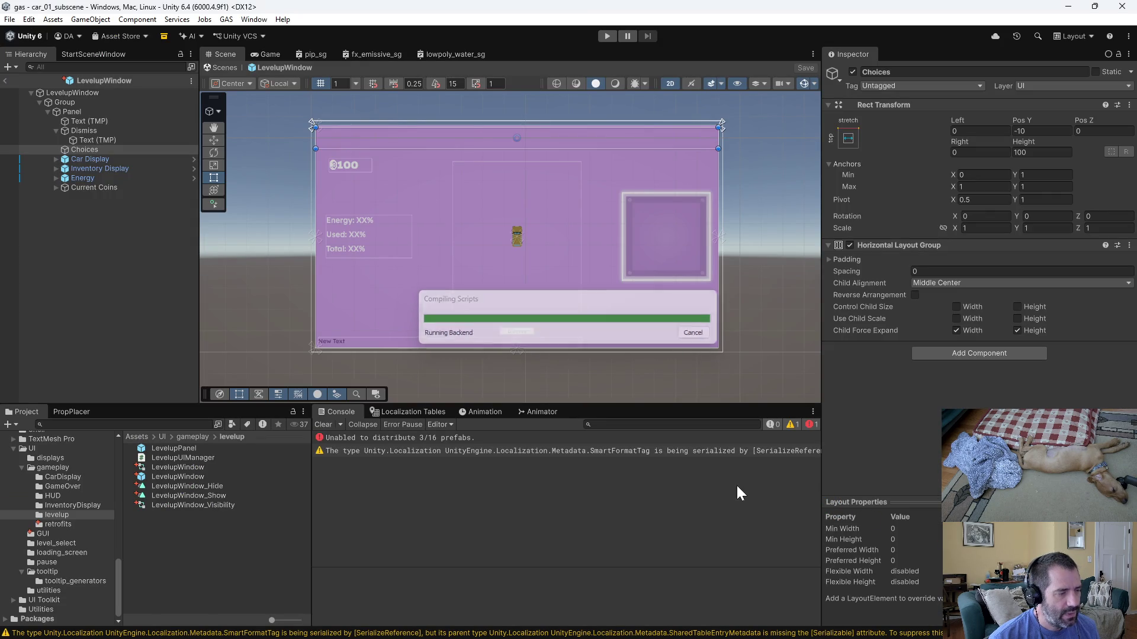
Play the game, force a level-up, and open the Animator warning's source at RetrofitUIManager.cs line 77.
click(606, 37)
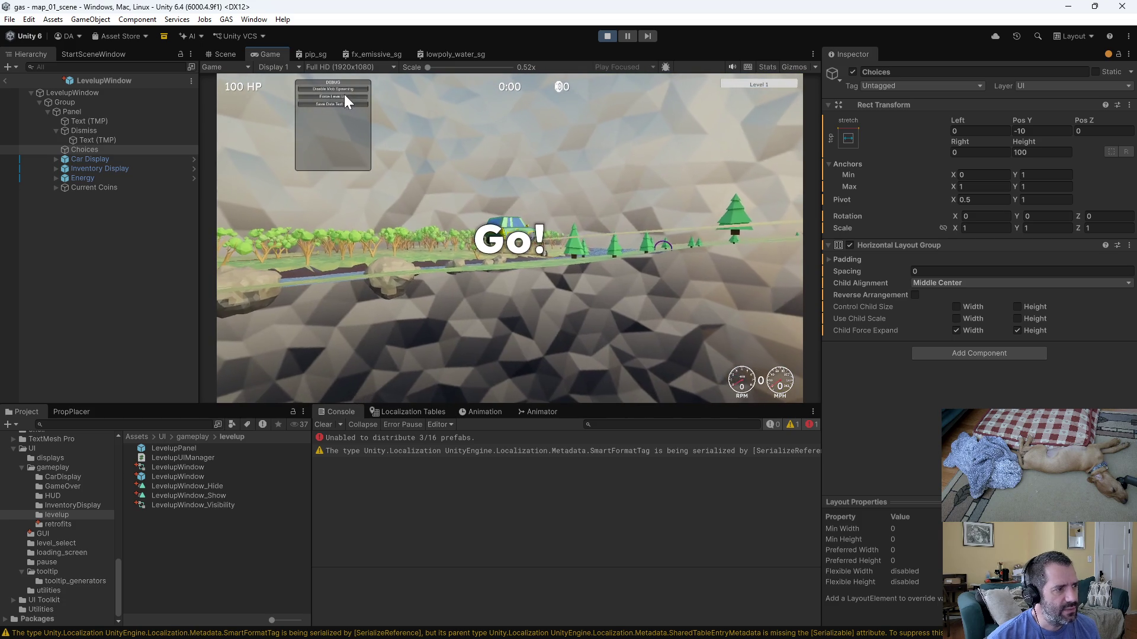
click(344, 96)
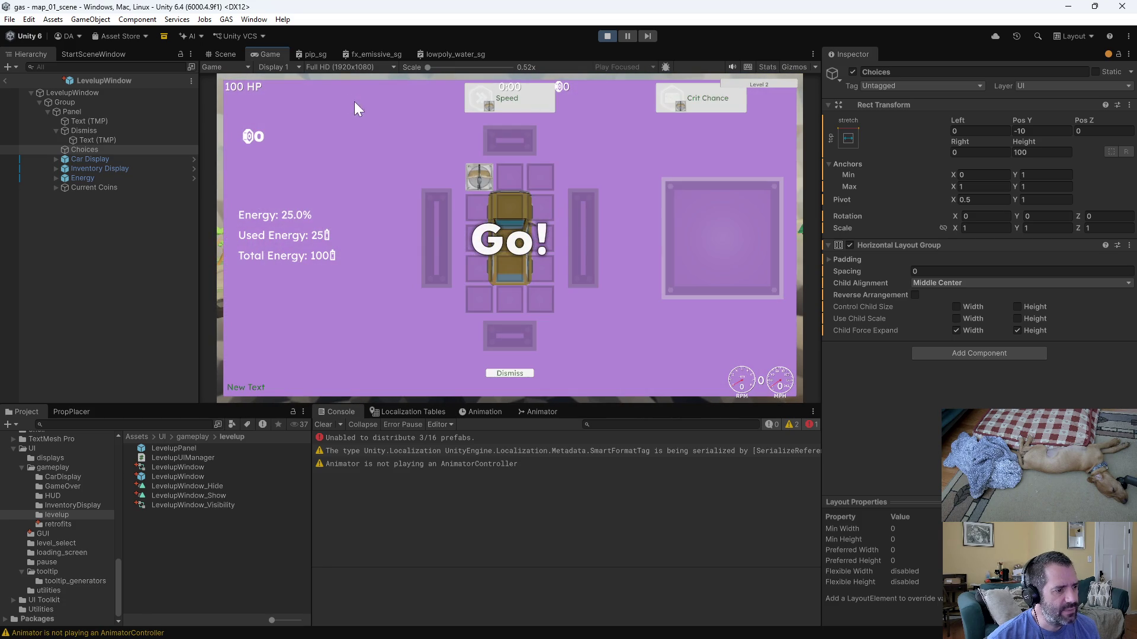
click(386, 465)
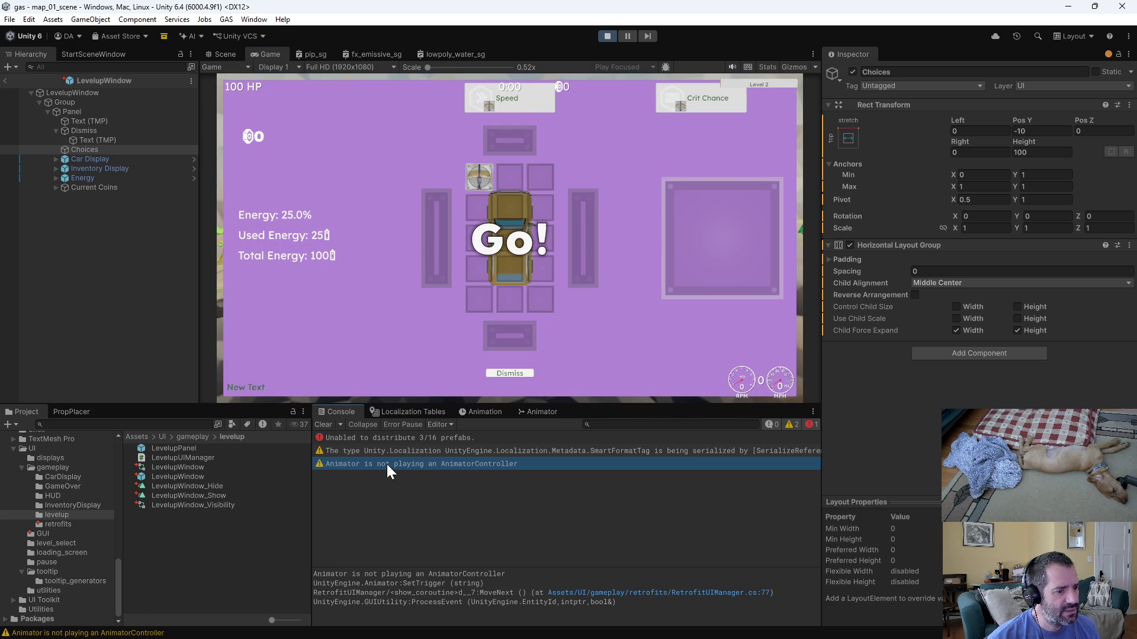
double_click(398, 463)
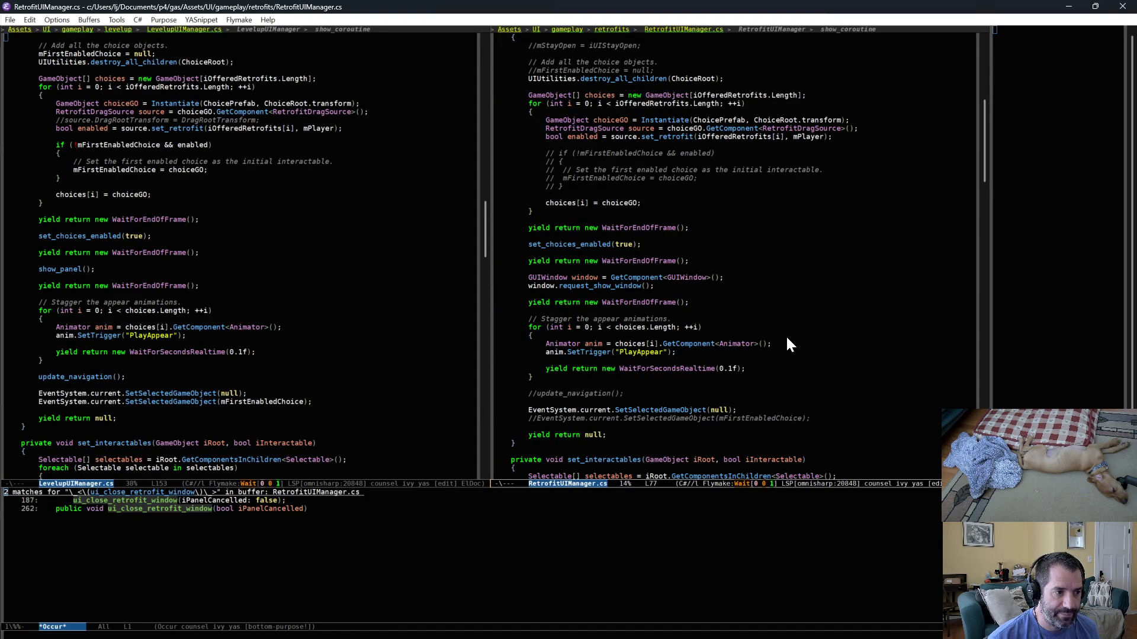
key(alt+Tab)
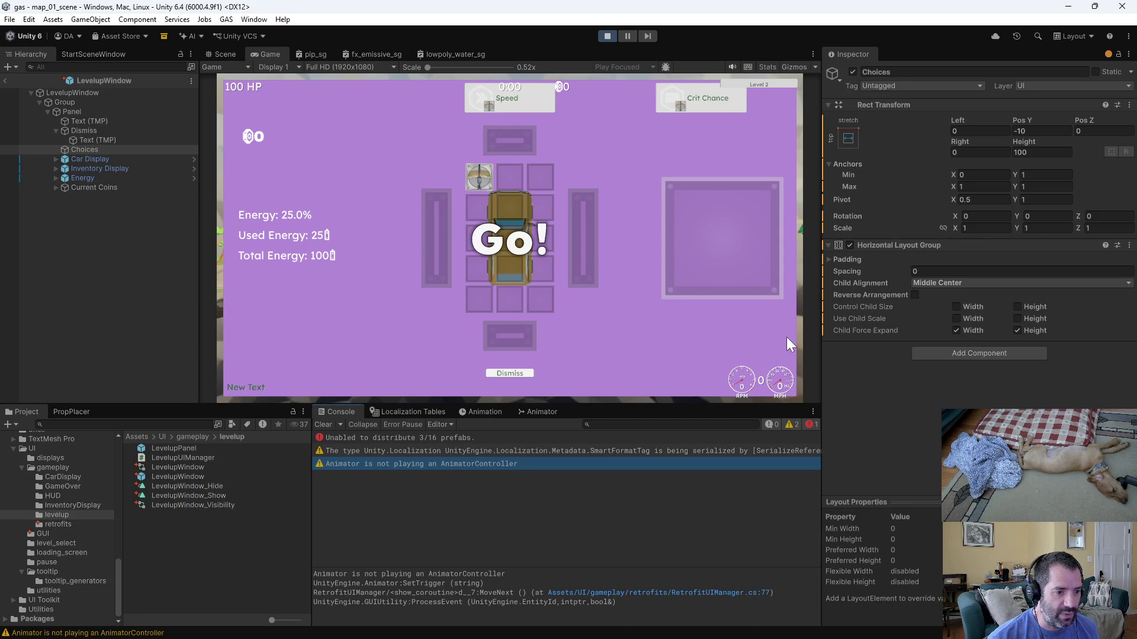
key(alt+Tab)
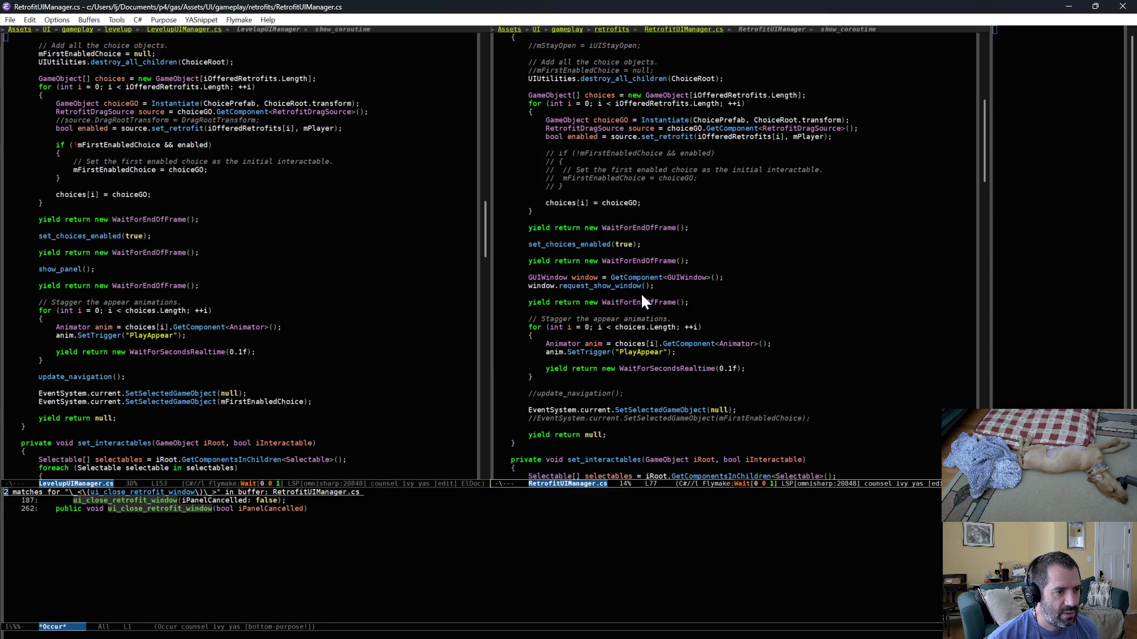
mouse_move(547, 152)
mouse_down()
mouse_move(615, 310)
mouse_move(675, 357)
mouse_up()
click(676, 360)
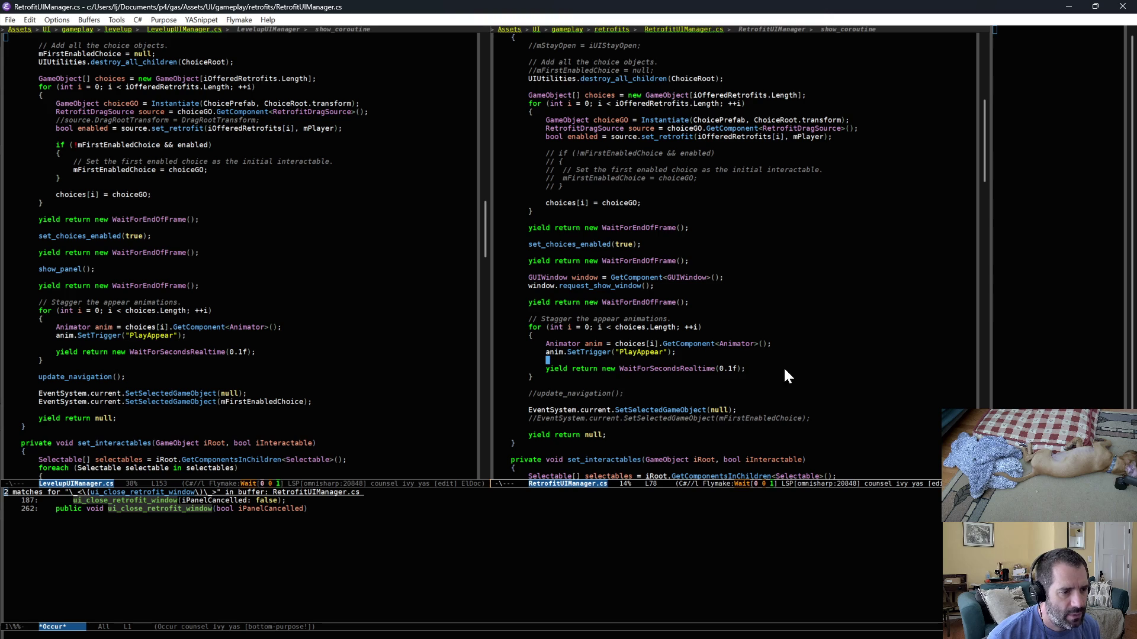
Check the WaitForEndOfFrame and GetComponent signatures in the stagger loop, then stop play mode in Unity.
drag(682, 328, 698, 382)
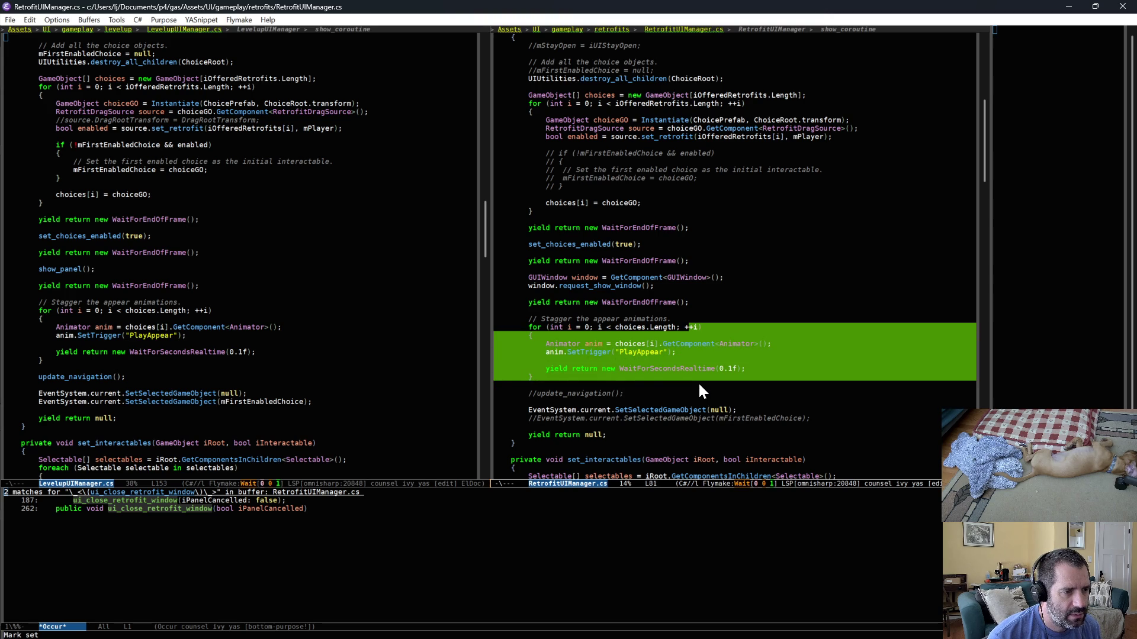
key(alt+w)
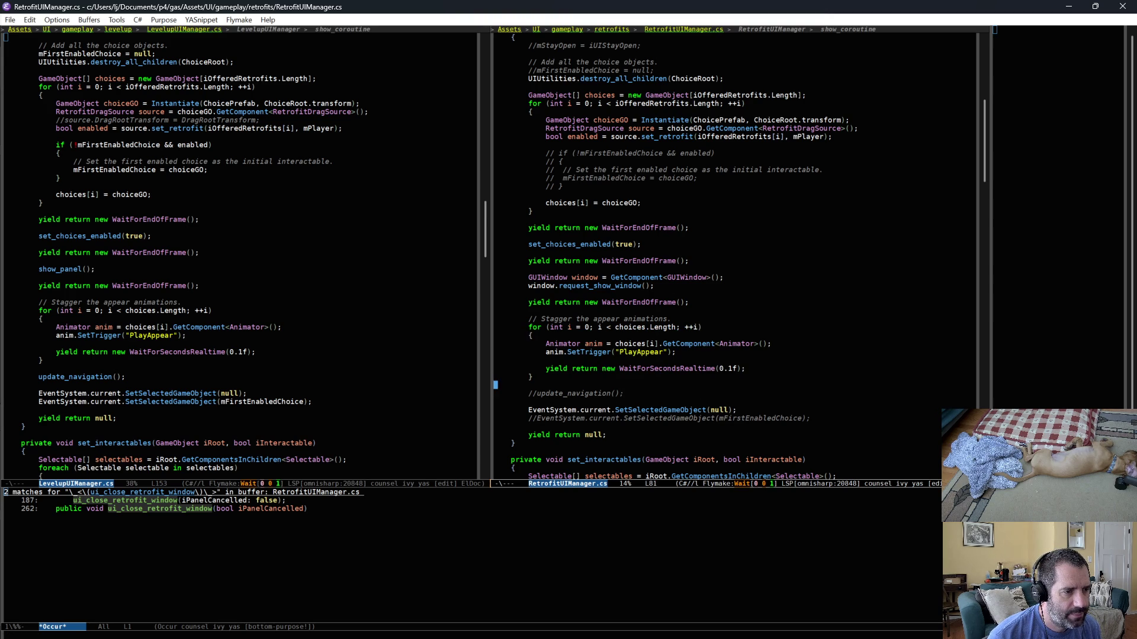
click(622, 227)
click(697, 269)
click(673, 302)
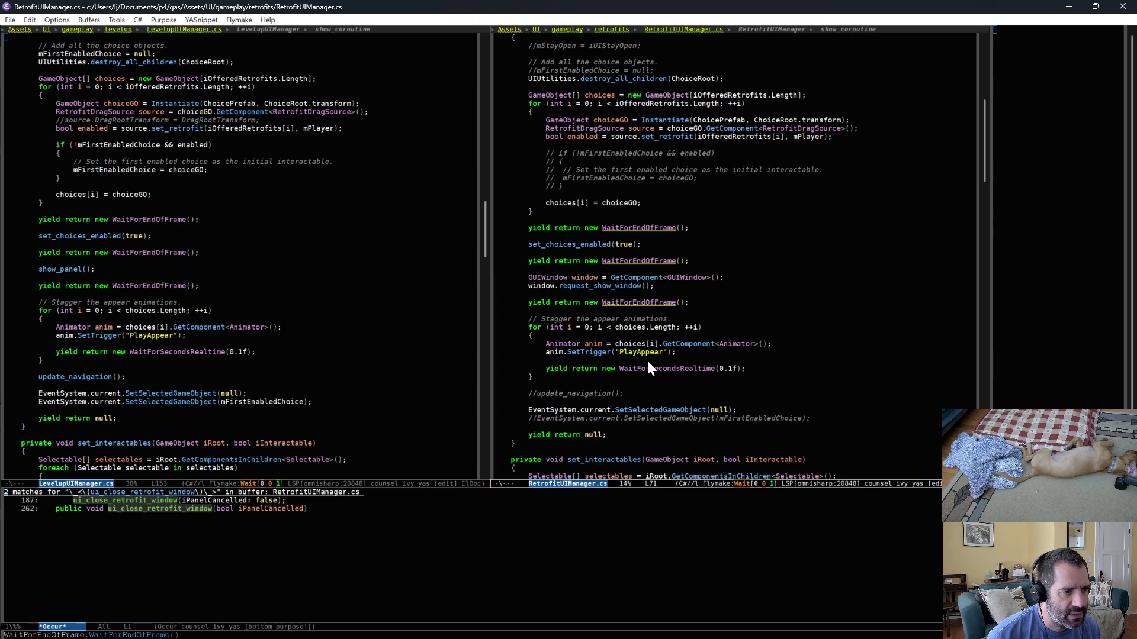
click(664, 343)
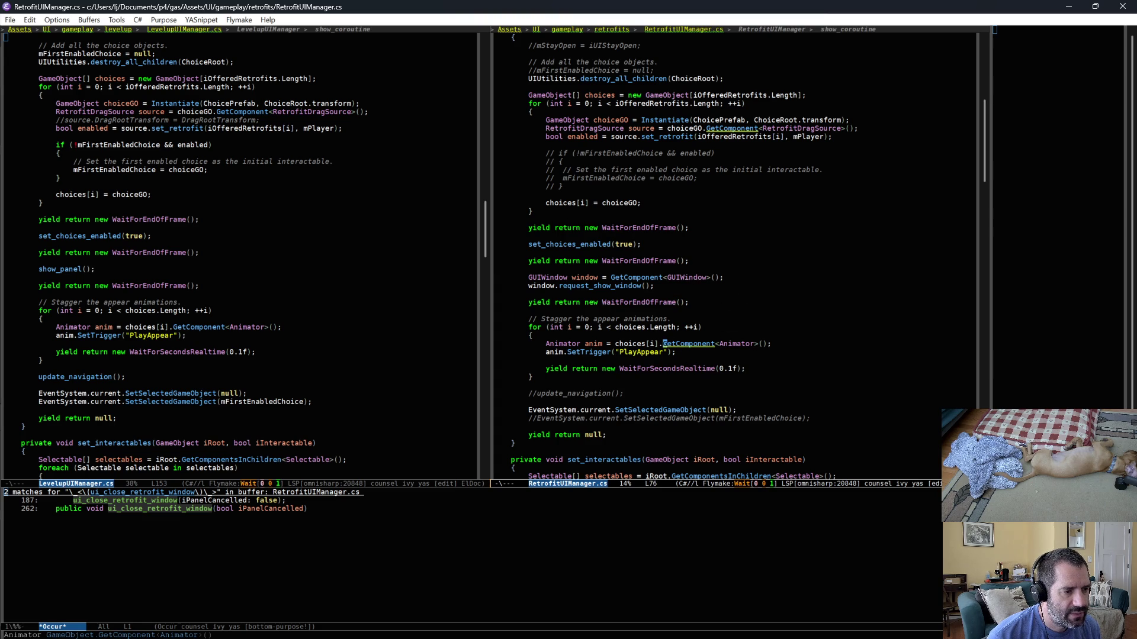
key(alt+Tab)
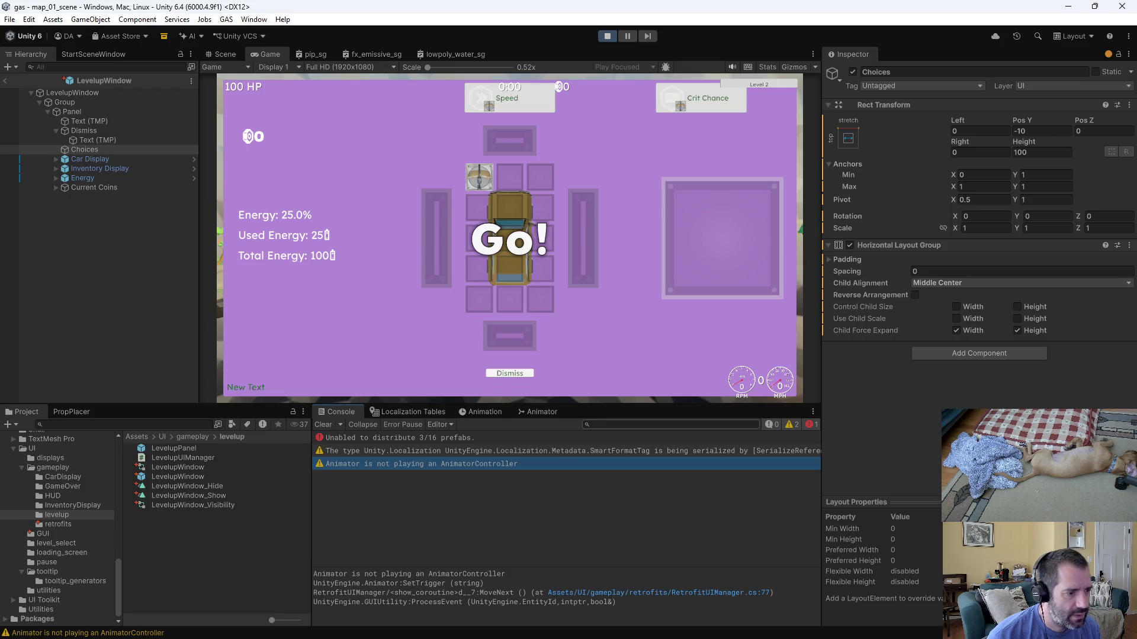
click(605, 37)
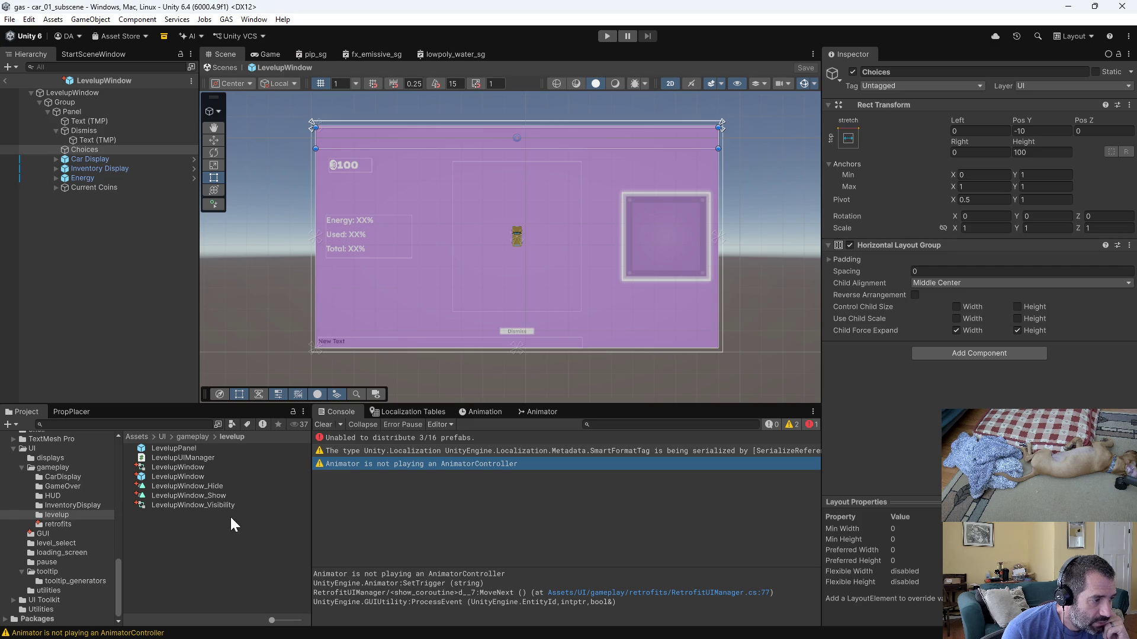
Open RetrofitDragSourcePrefab, preview its RetrofitDragSource_Appear clip, and frame all animator states.
click(56, 523)
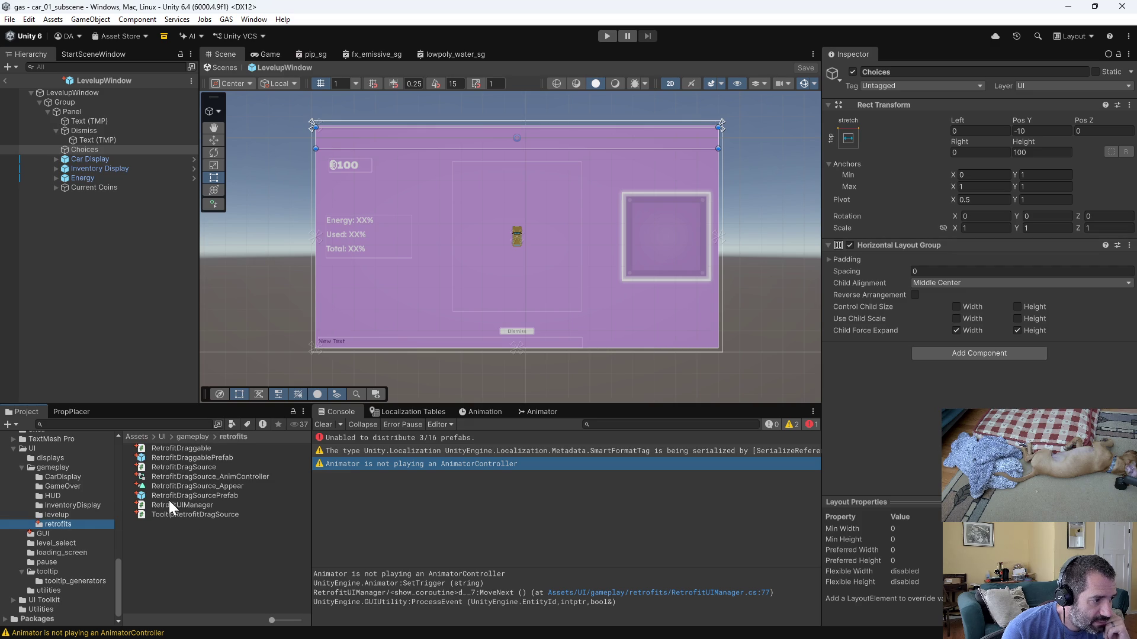
double_click(197, 497)
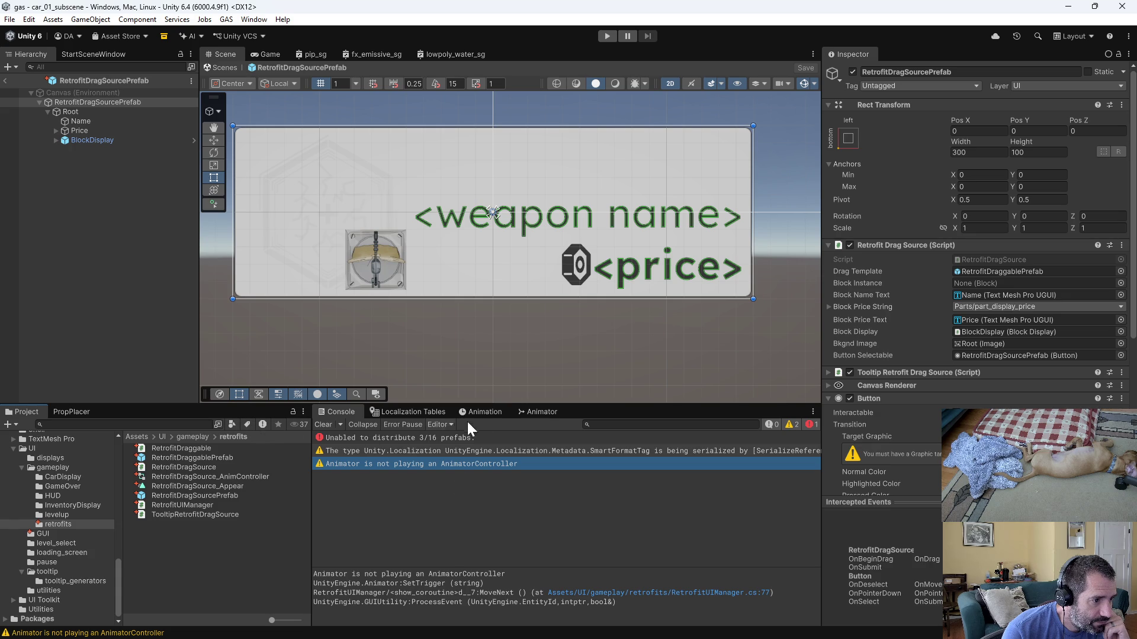
click(493, 411)
click(530, 410)
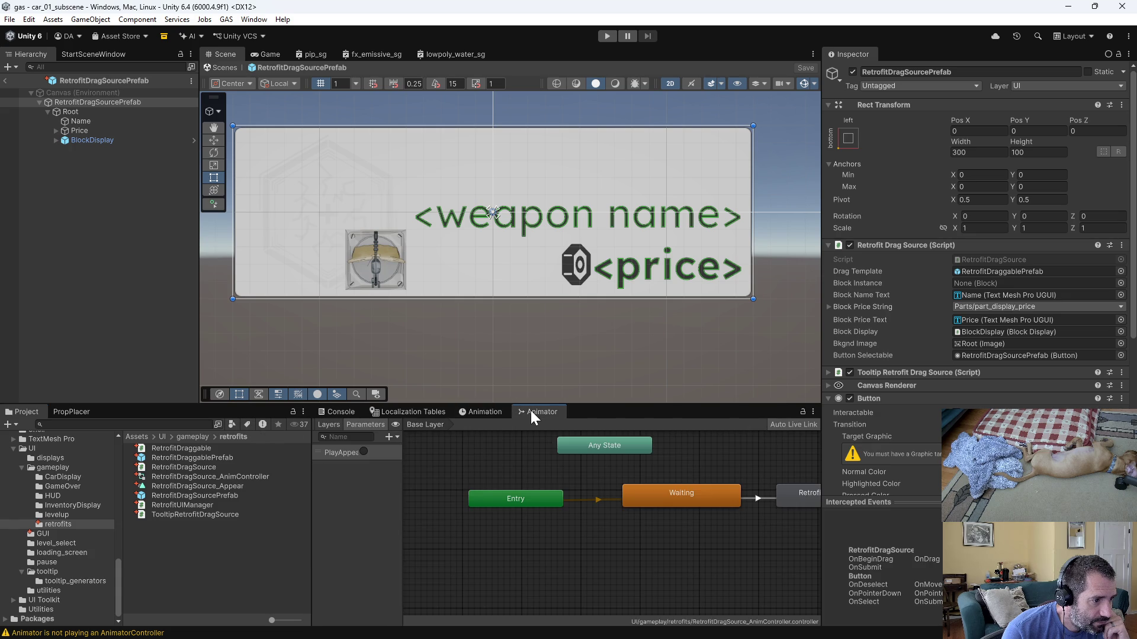
click(487, 415)
click(398, 424)
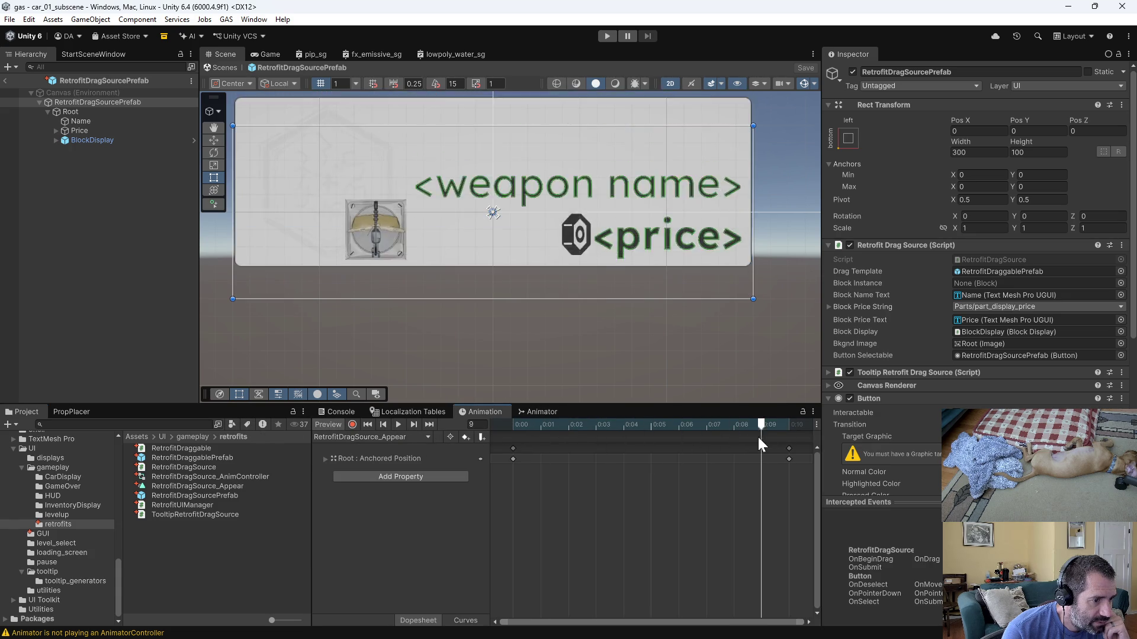
click(536, 412)
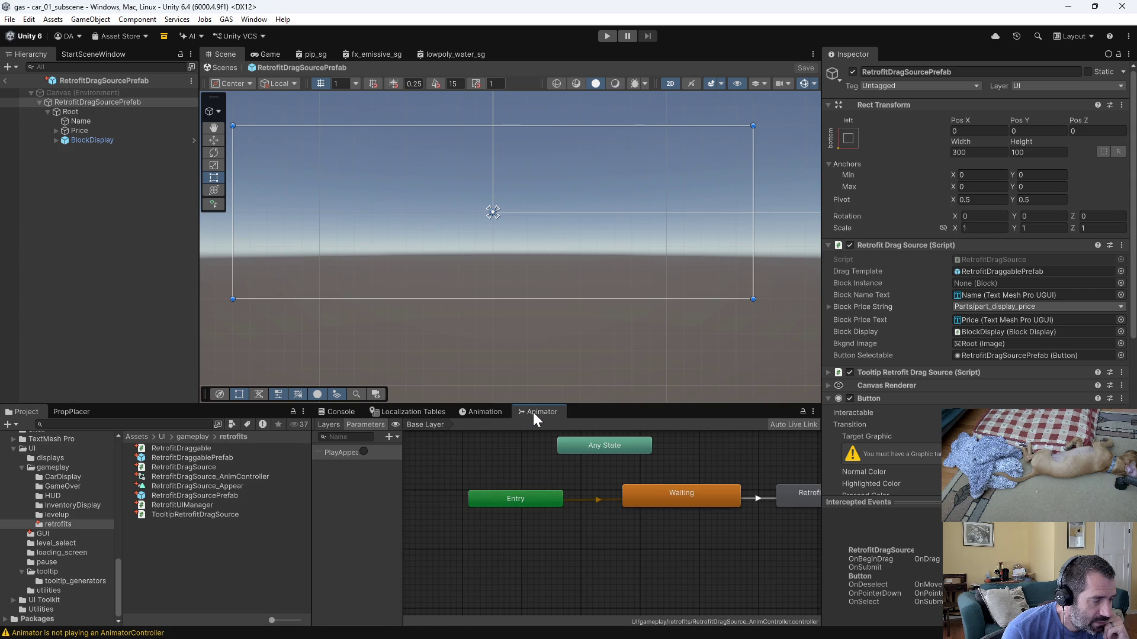
scroll(642, 546, down, 2)
mouse_move(641, 546)
mouse_down()
mouse_move(559, 546)
mouse_move(588, 551)
mouse_up()
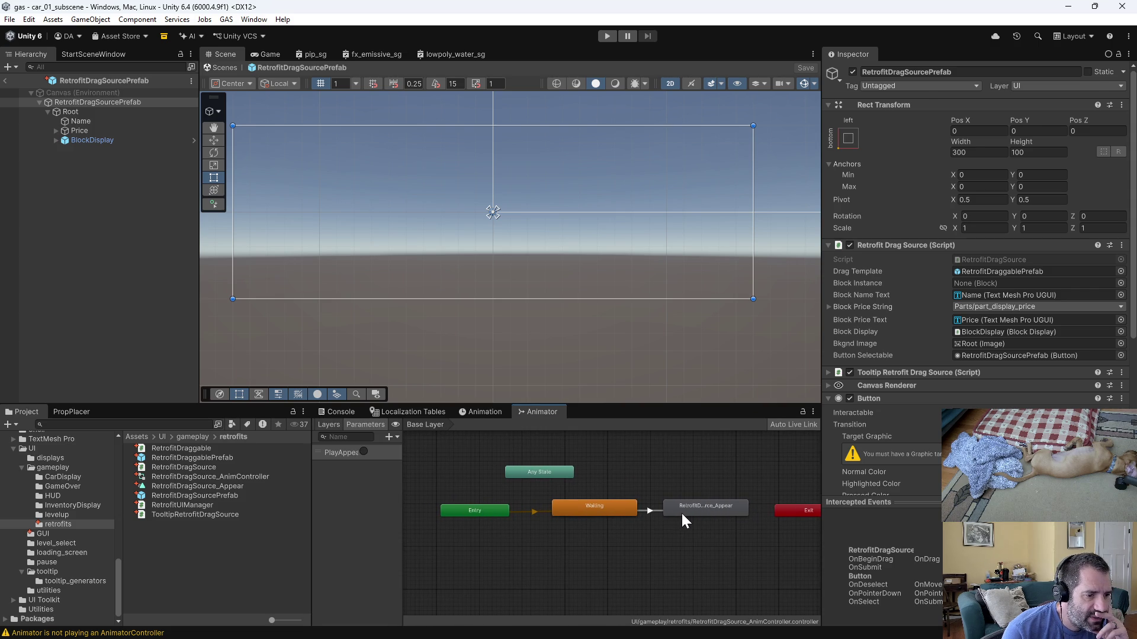
drag(681, 512, 696, 514)
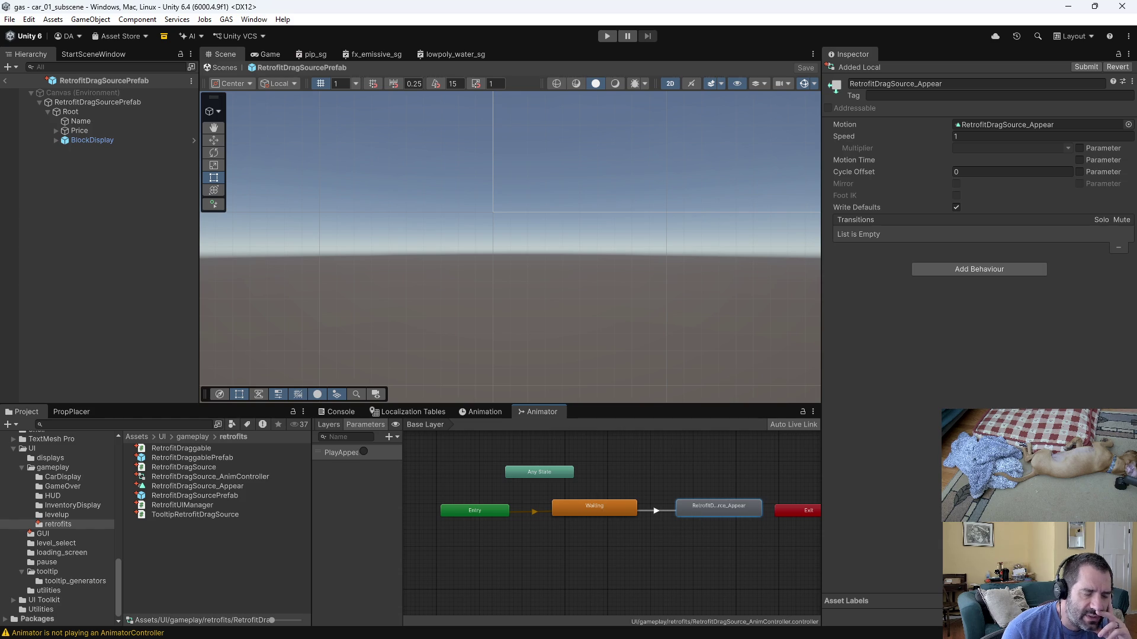
Inspect the Entry node, Waiting state and Entry-to-Waiting transition, then return to Emacs.
key(alt+Tab)
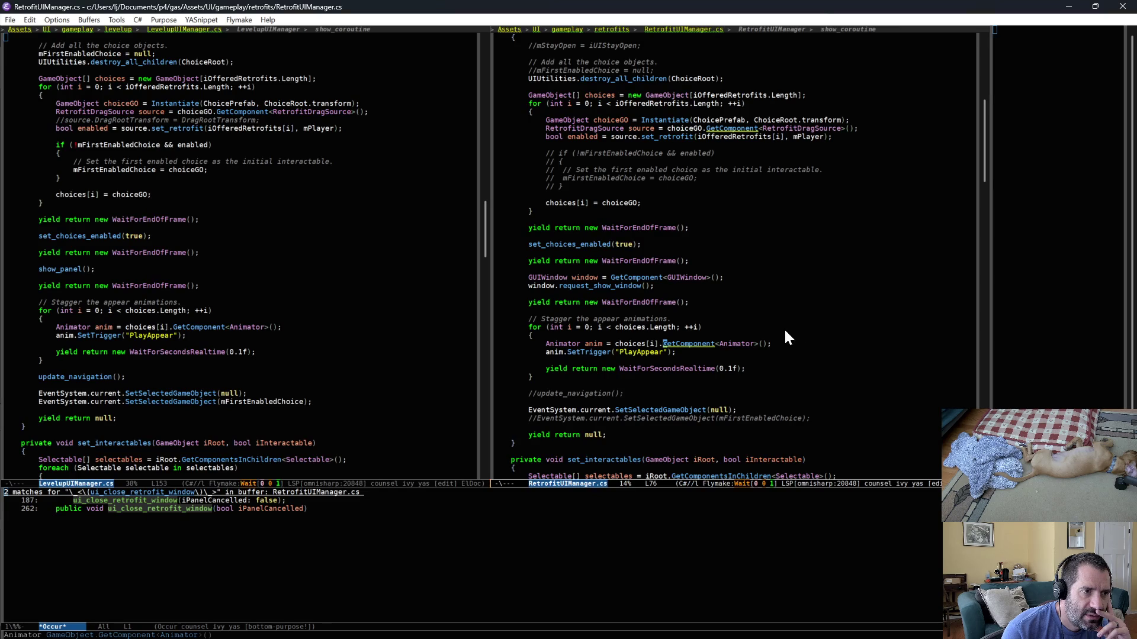
key(alt+Tab)
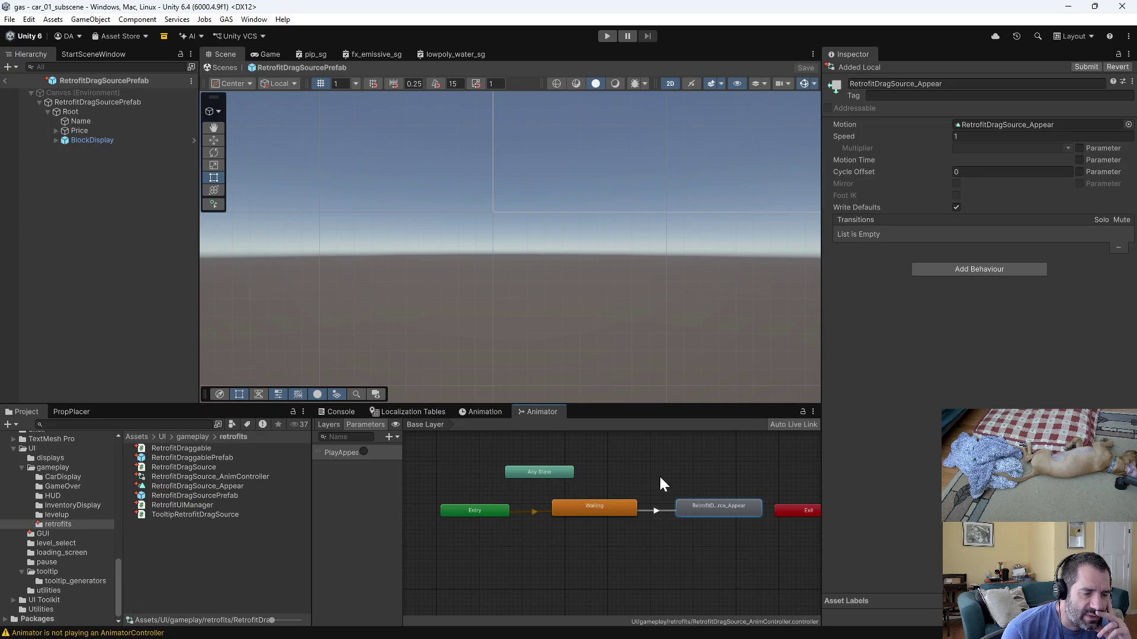
click(599, 512)
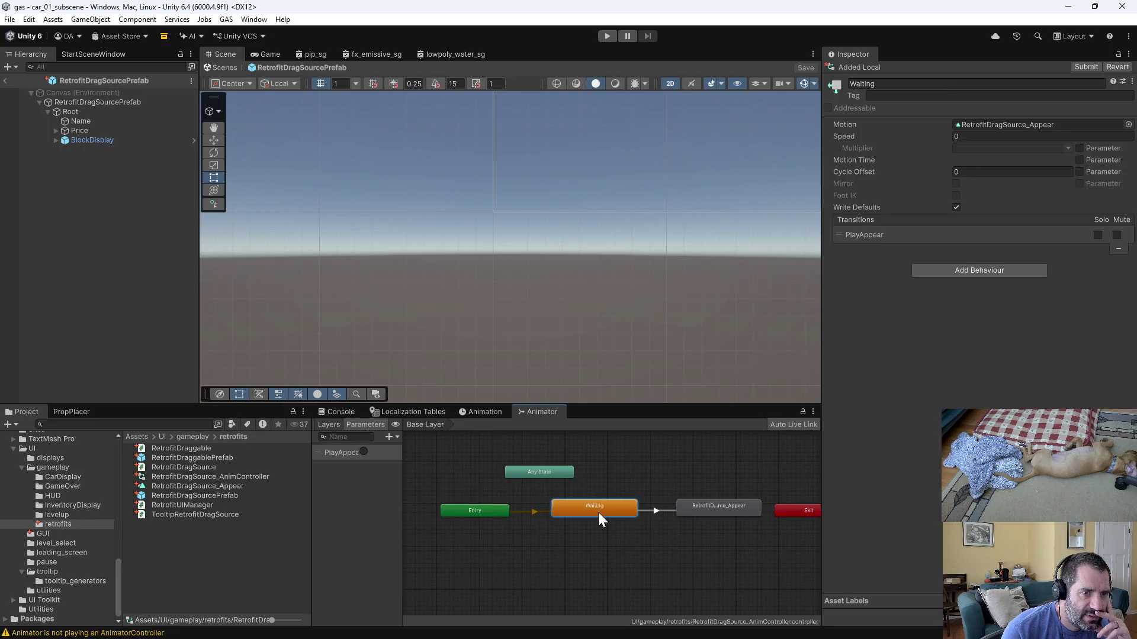
click(504, 511)
click(619, 515)
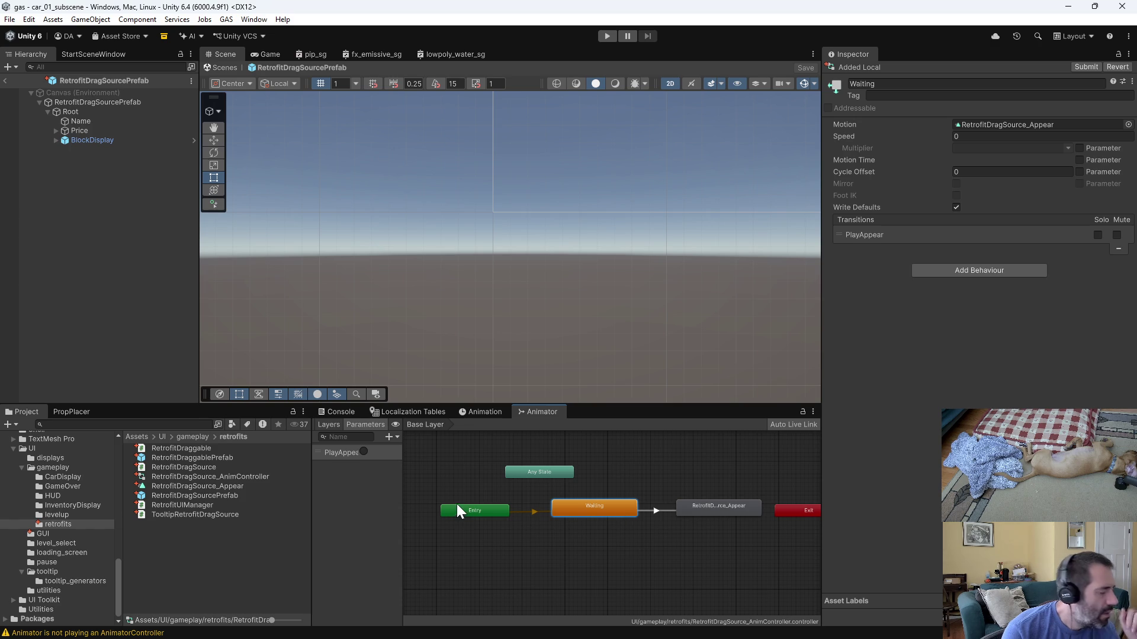
click(470, 510)
click(612, 506)
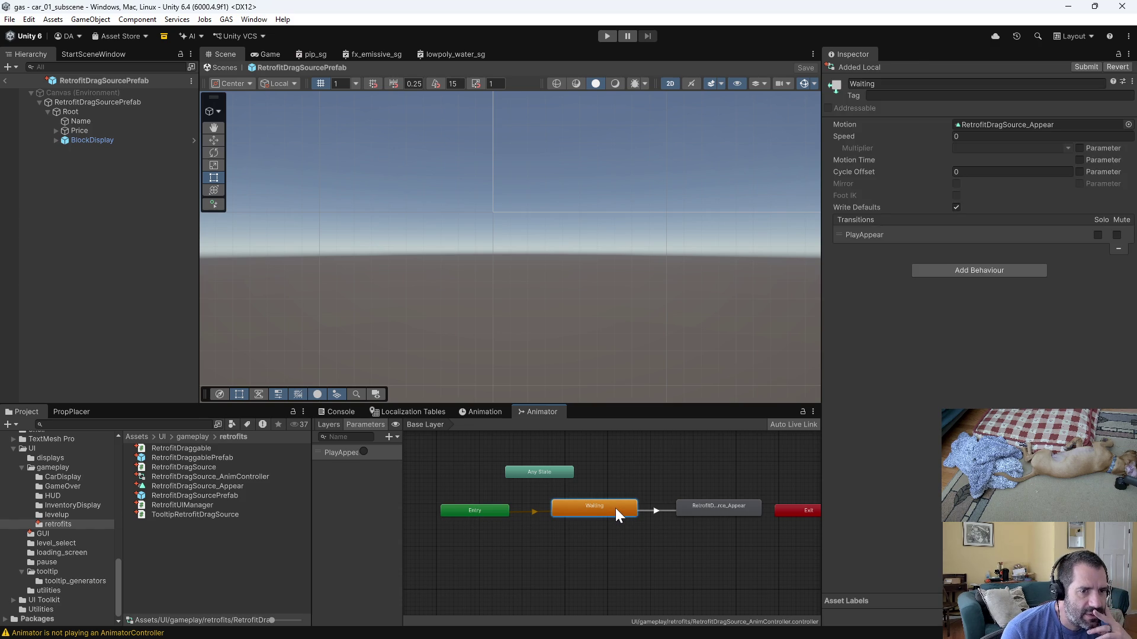
click(481, 510)
click(563, 509)
click(531, 511)
click(609, 508)
key(alt+Tab)
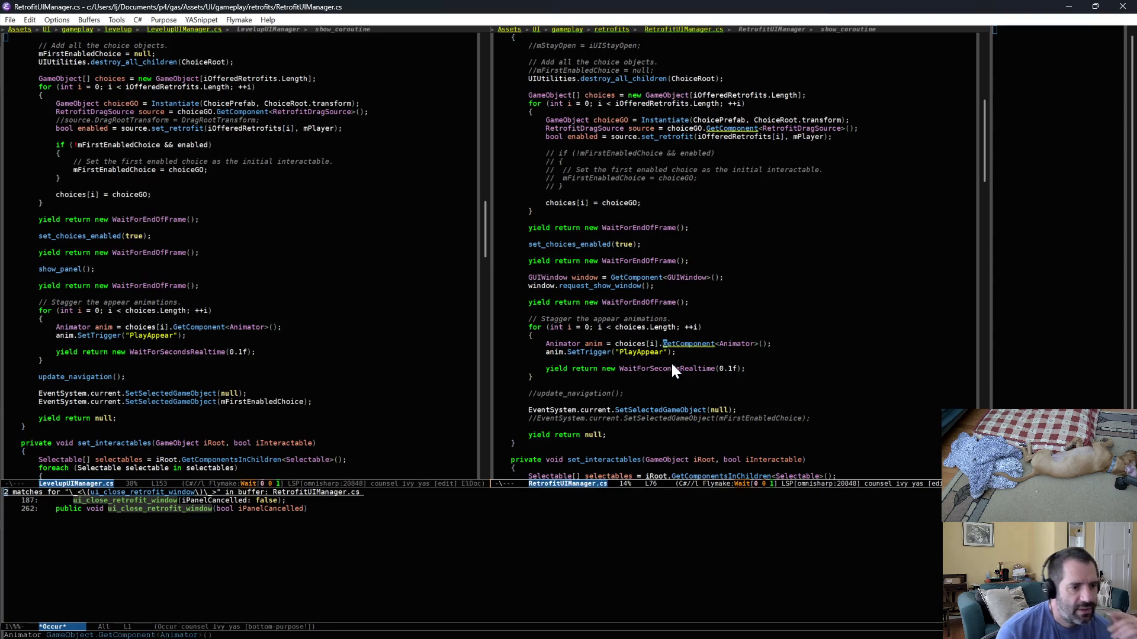
Insert a WaitForSecondsRealtime(0.1f) yield at line 72 and comment out the WaitForEndOfFrame wait.
click(670, 309)
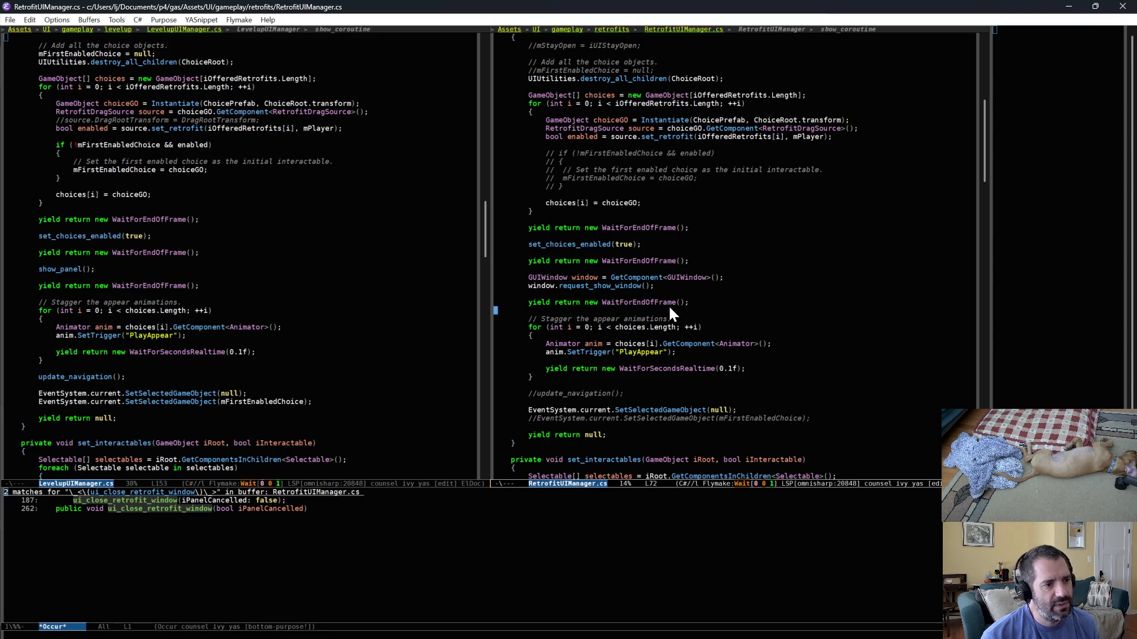
key(ctrl+y)
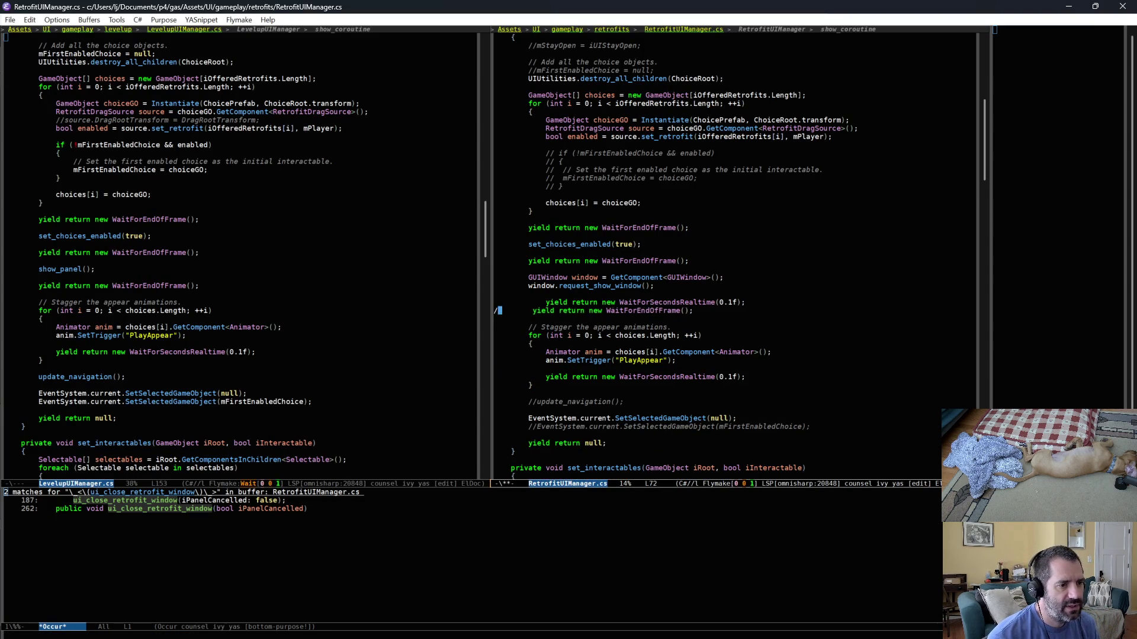
text(/)
key(Up)
key(alt+d)
key(Tab)
key(ctrl+x)
key(ctrl+s)
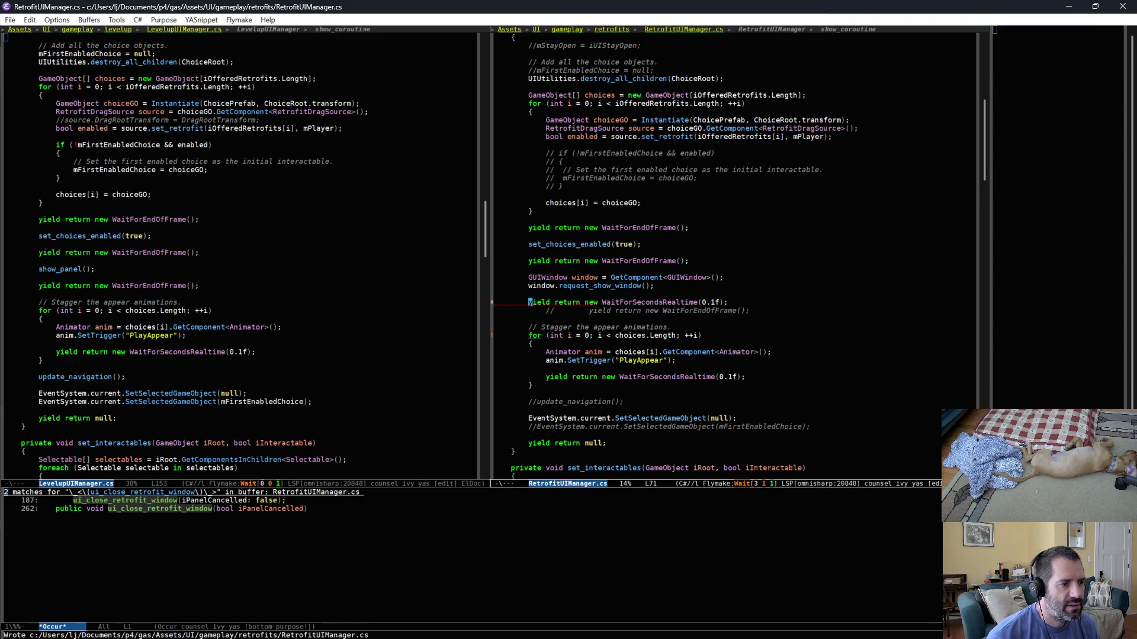
key(alt+Tab)
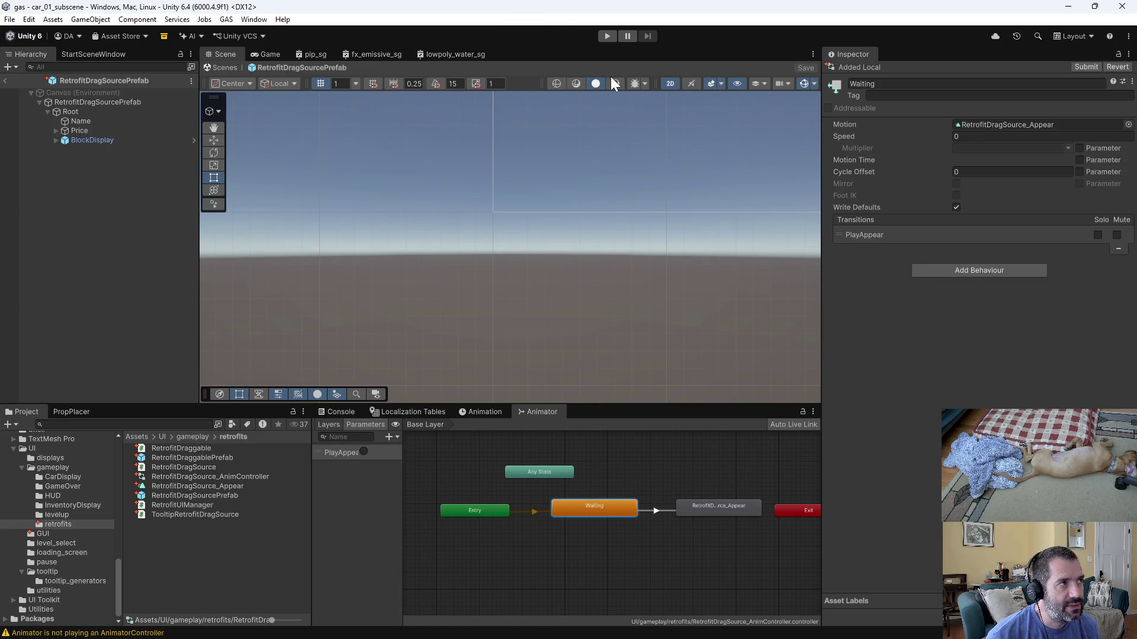
Play-test with the Console showing, forcing level-ups to level 4 and dismissing each retrofit screen, then stop.
click(610, 38)
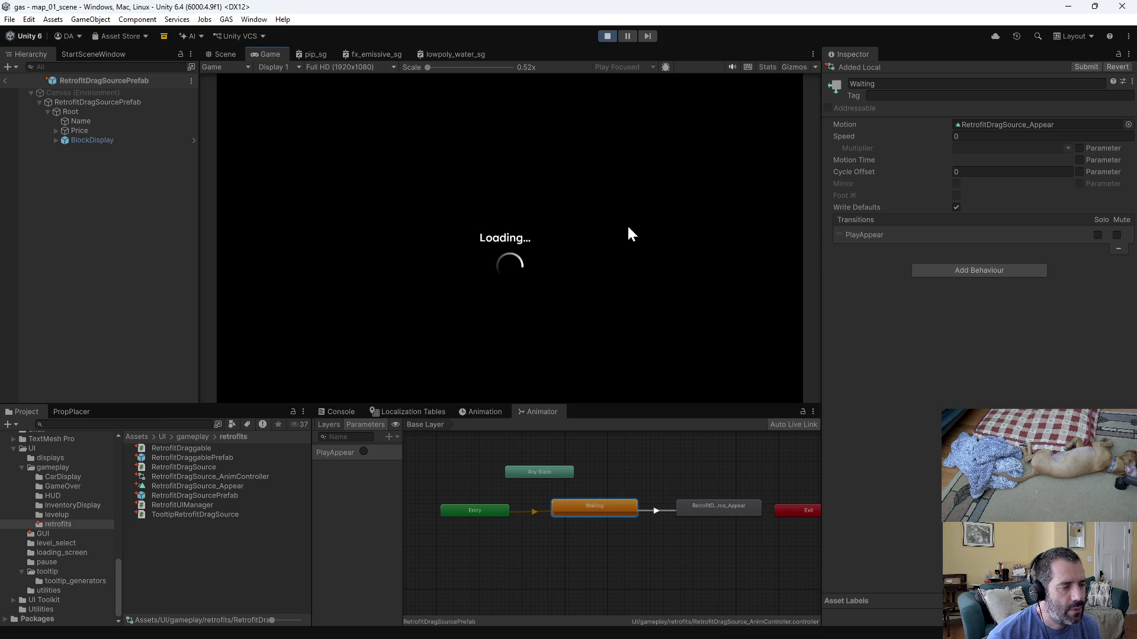
click(347, 413)
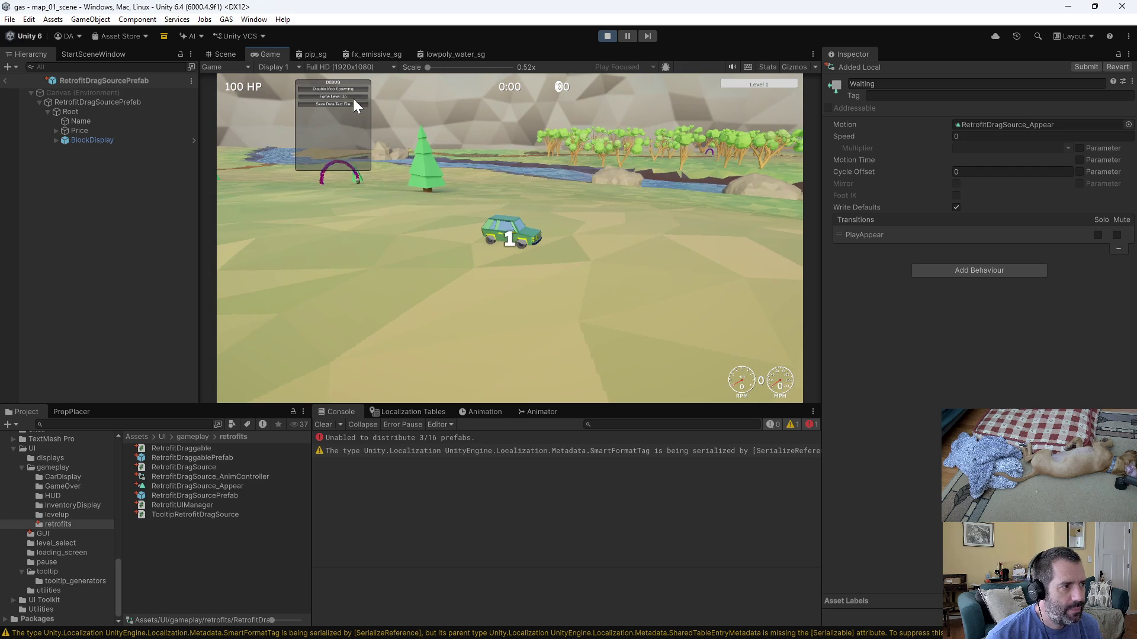
click(354, 96)
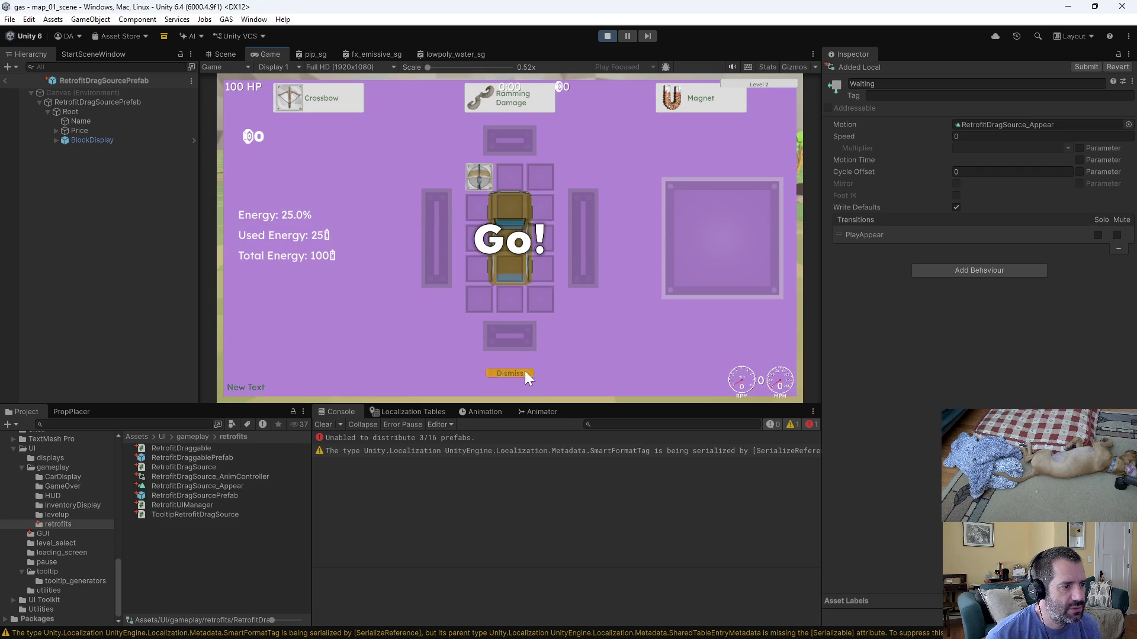
click(525, 371)
click(324, 98)
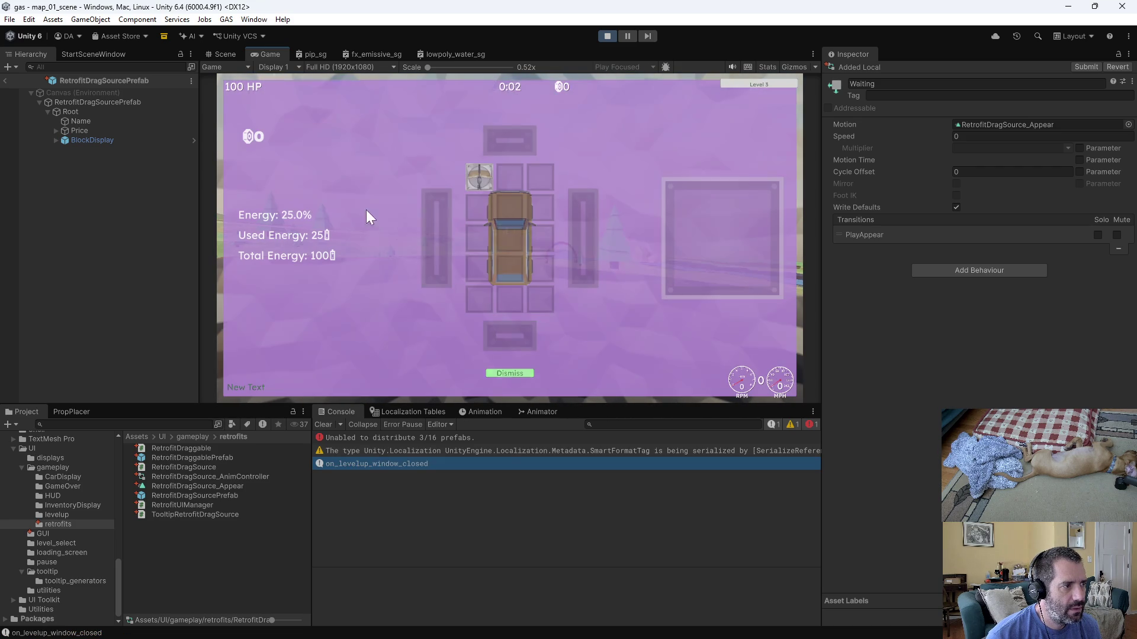
click(517, 374)
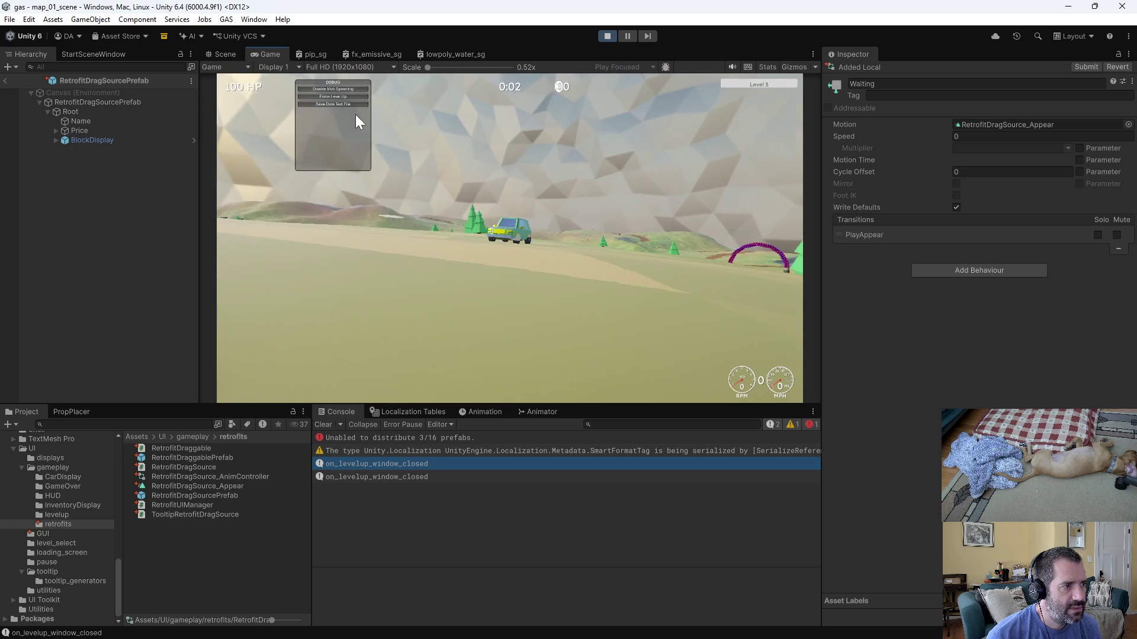
click(357, 95)
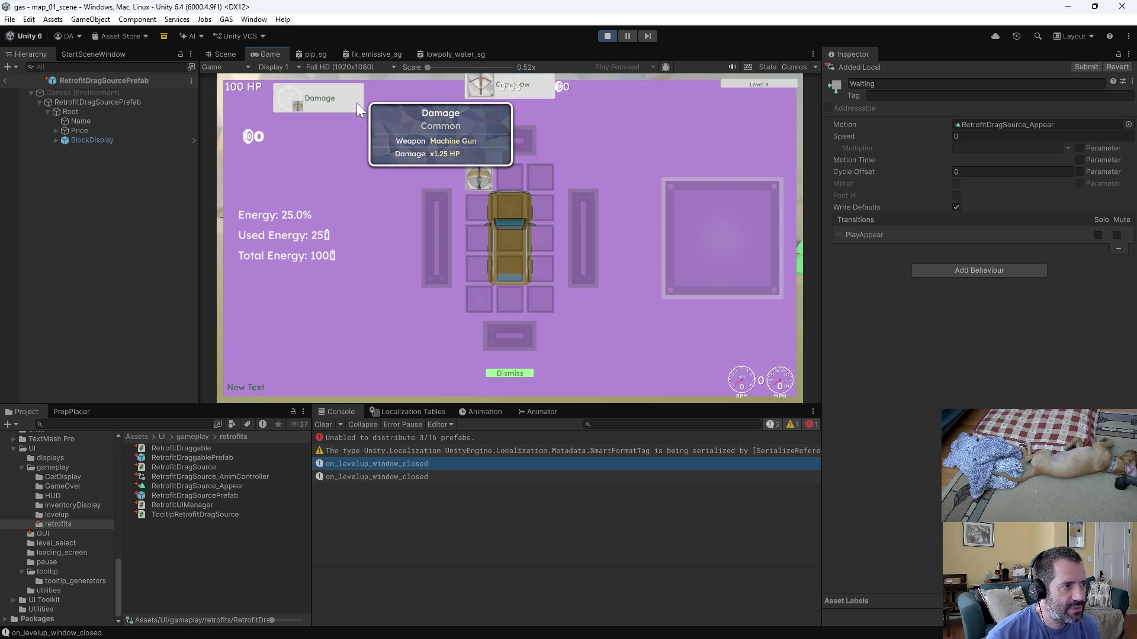
click(607, 36)
key(alt+Tab)
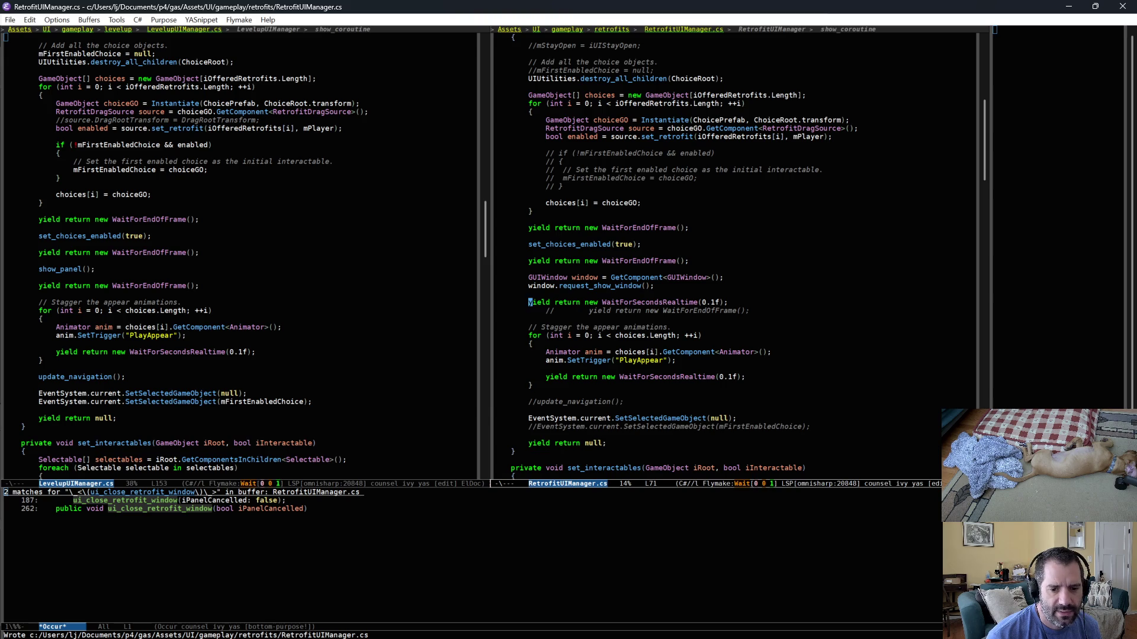
Inspect the Entry node, the Waiting and Appear states and the PlayAppear transition in the Animator graph.
key(alt+Tab)
click(536, 417)
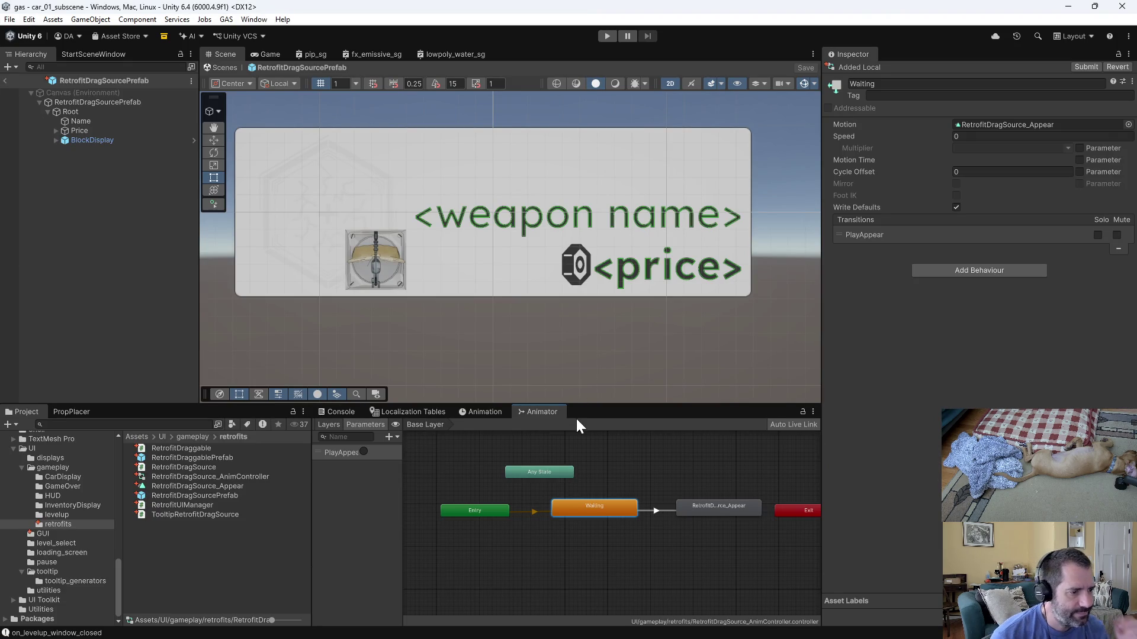
click(489, 514)
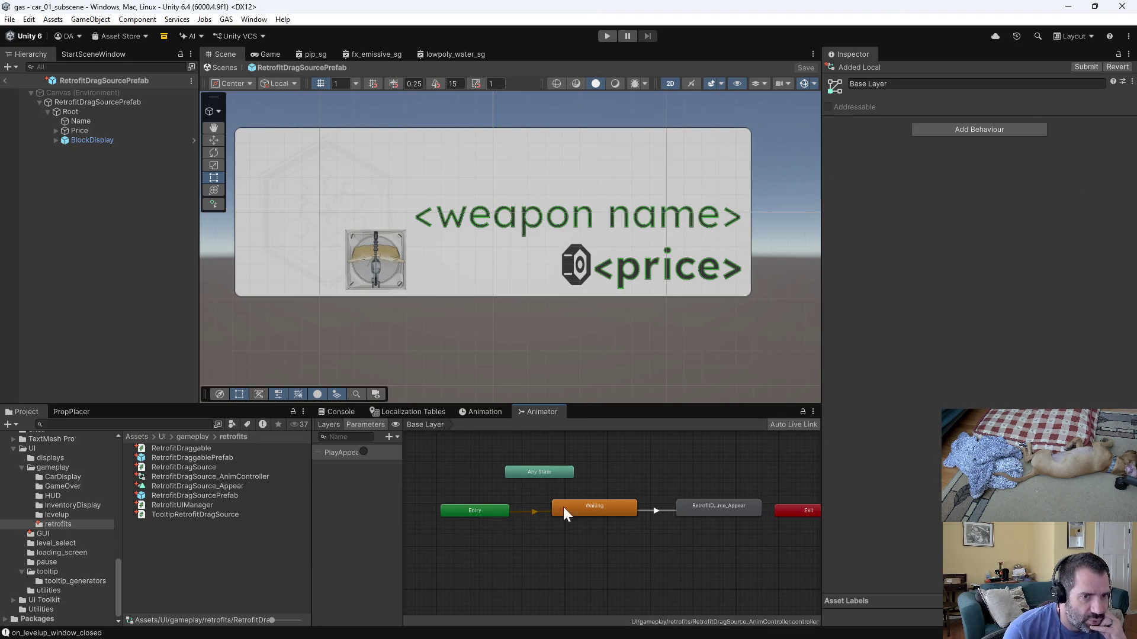
click(589, 510)
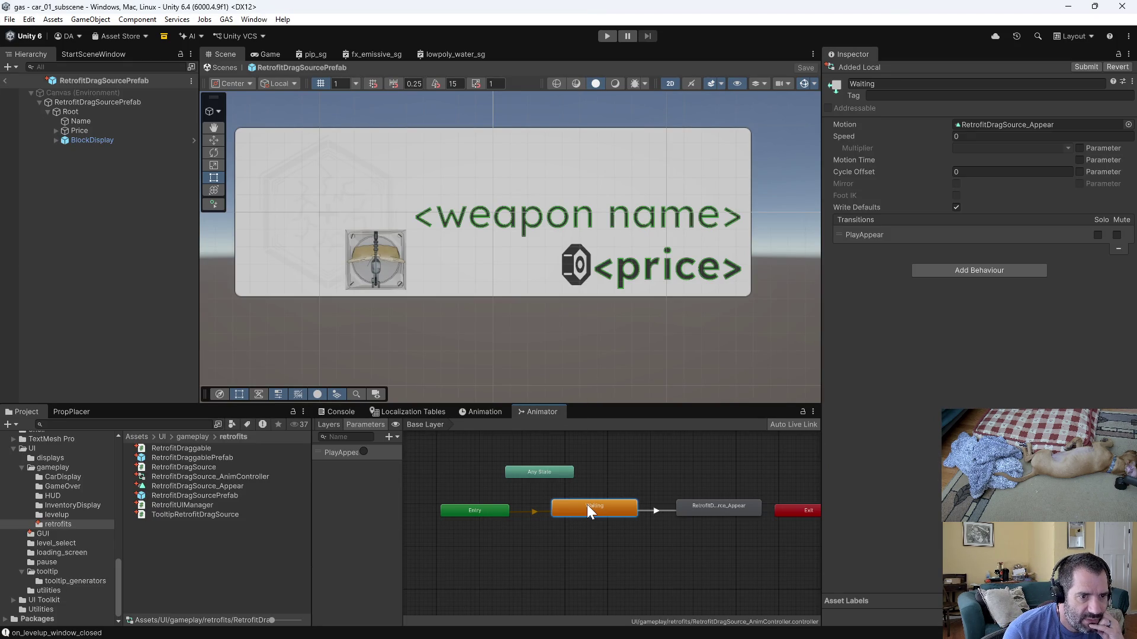
click(655, 511)
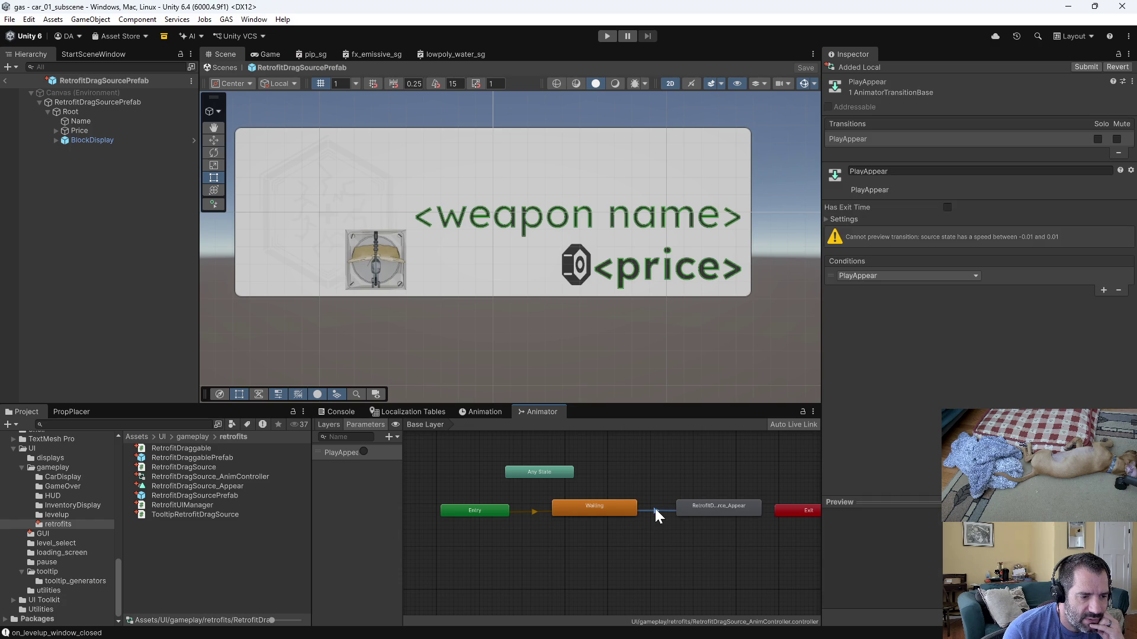
click(698, 508)
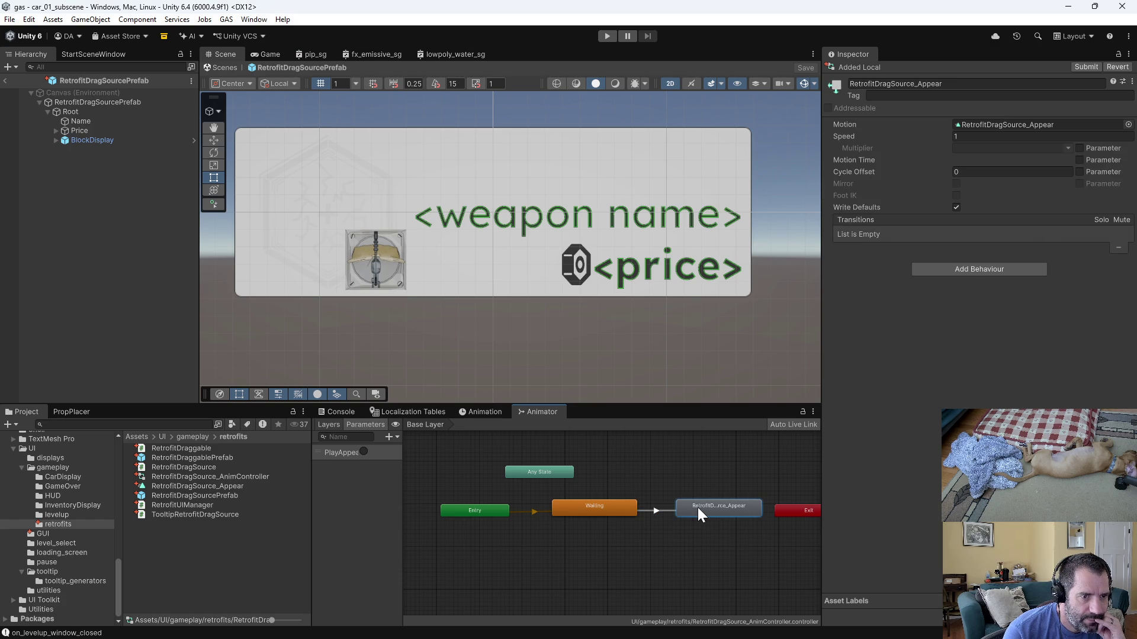
click(479, 514)
click(567, 509)
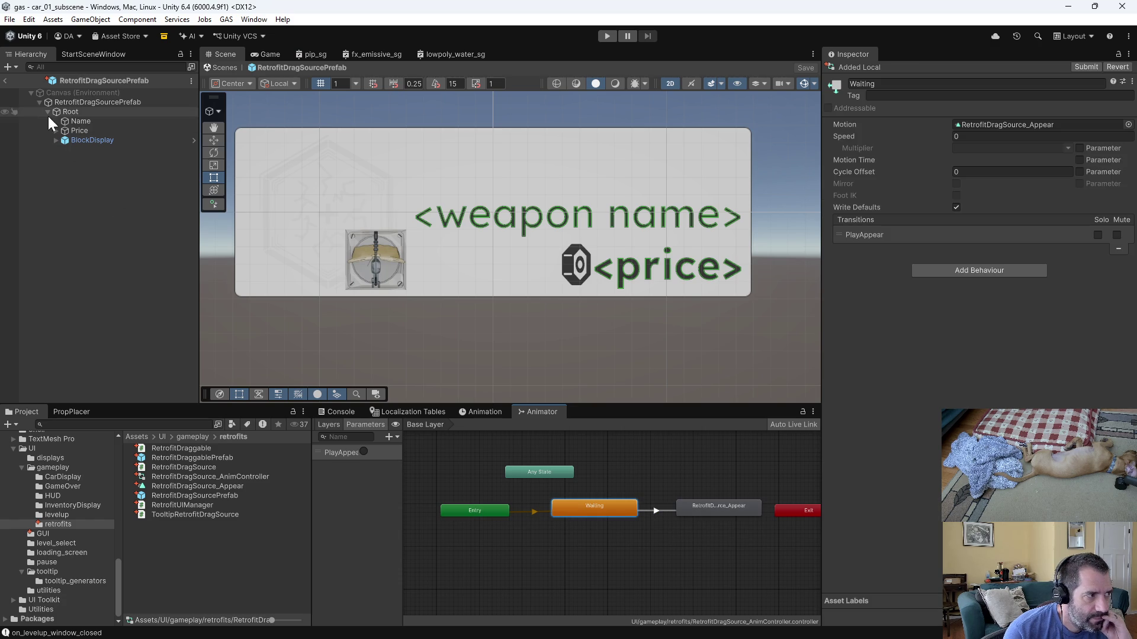
Show RetrofitDragSource_AnimController's settings from the RetrofitDragSourcePrefab's Animator component.
click(94, 101)
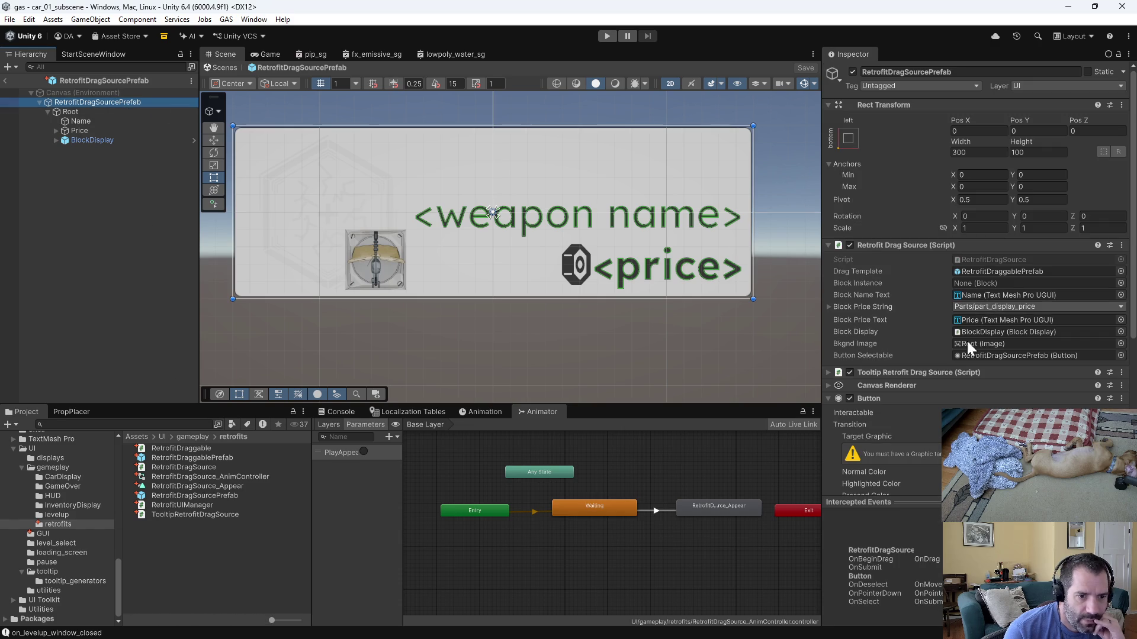
scroll(919, 402, down, 5)
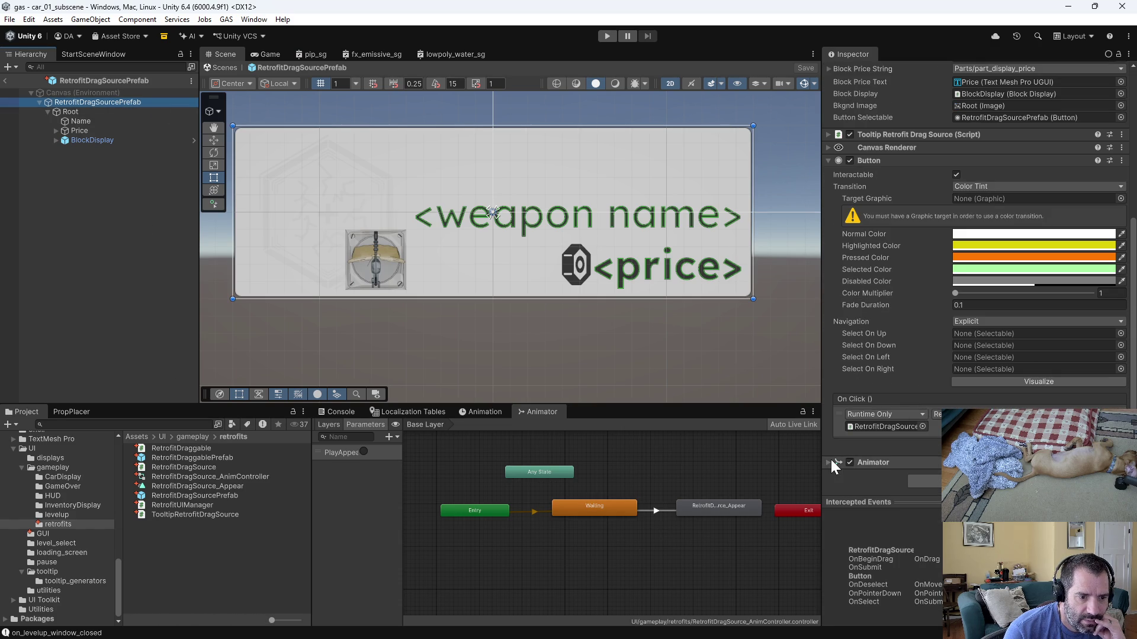
click(832, 460)
scroll(855, 452, down, 3)
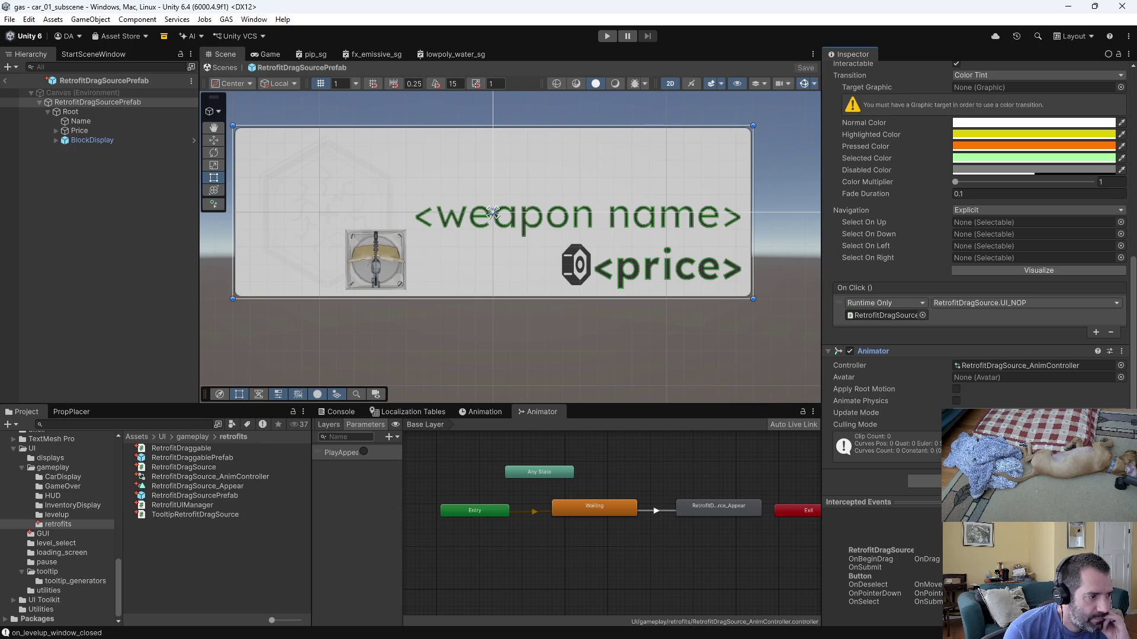
click(236, 475)
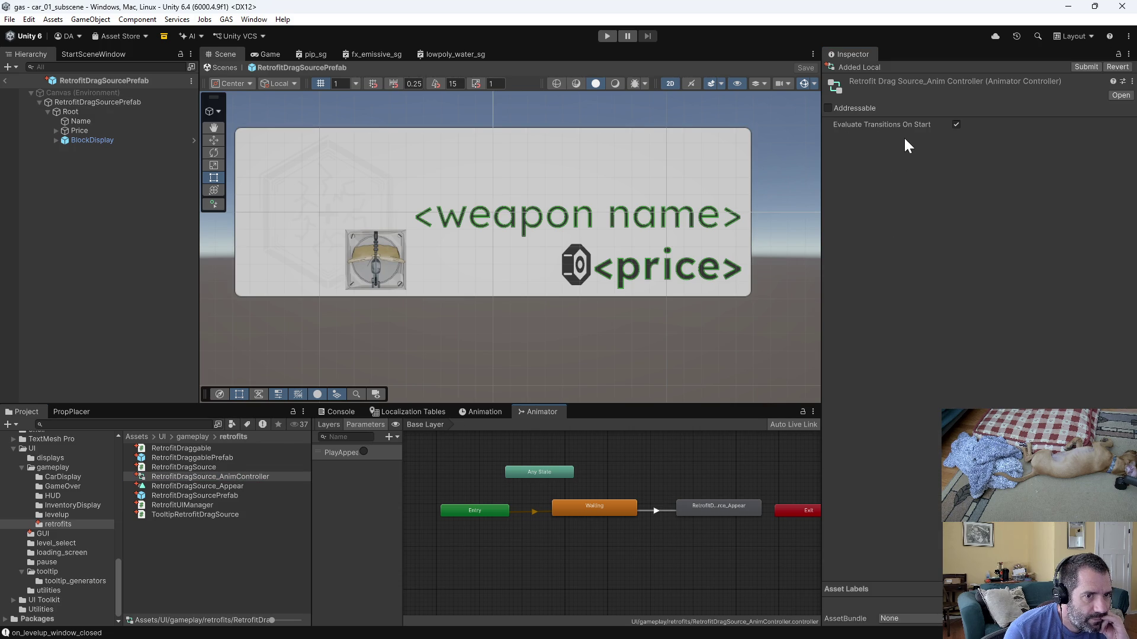
Recheck the Entry node's default state and reopen the RetrofitDragSource_AnimController asset settings.
mouse_move(914, 126)
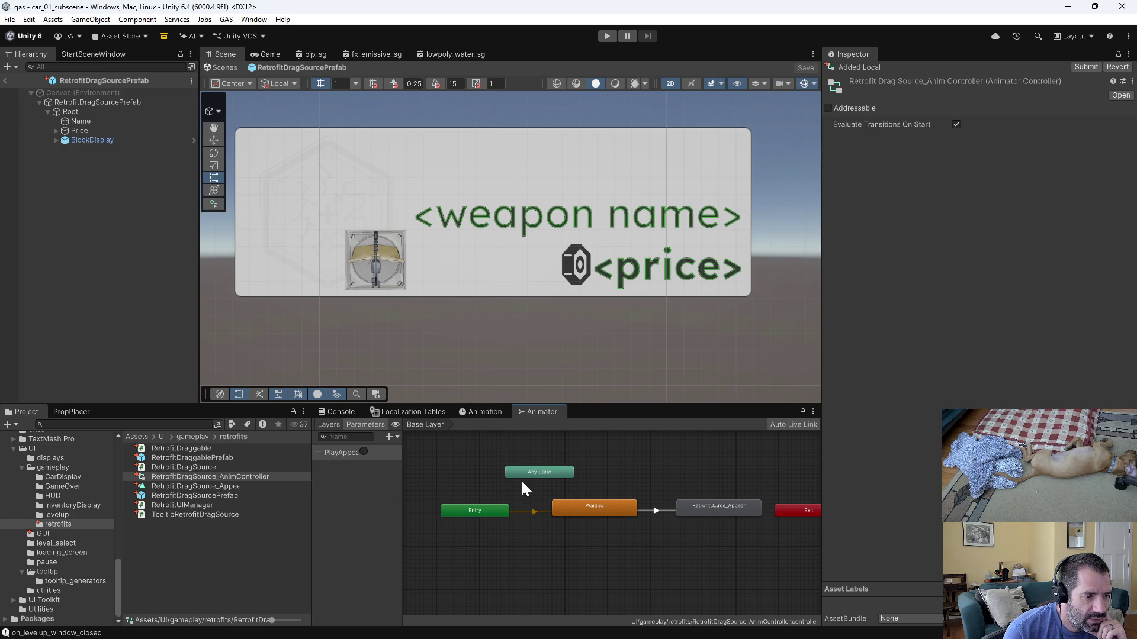
click(530, 527)
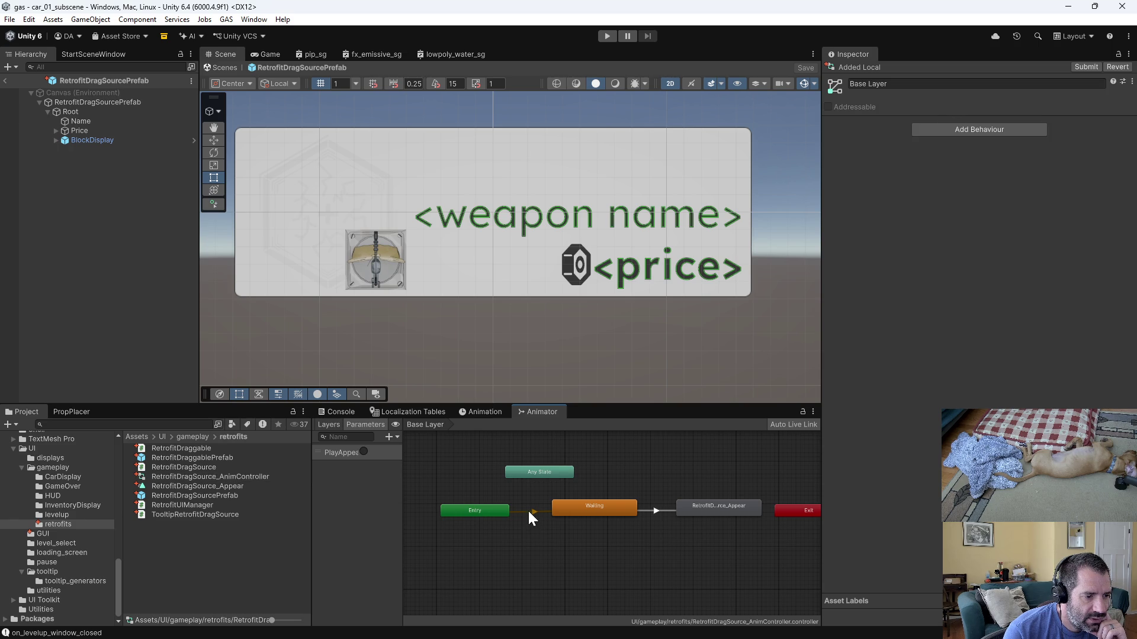
click(482, 511)
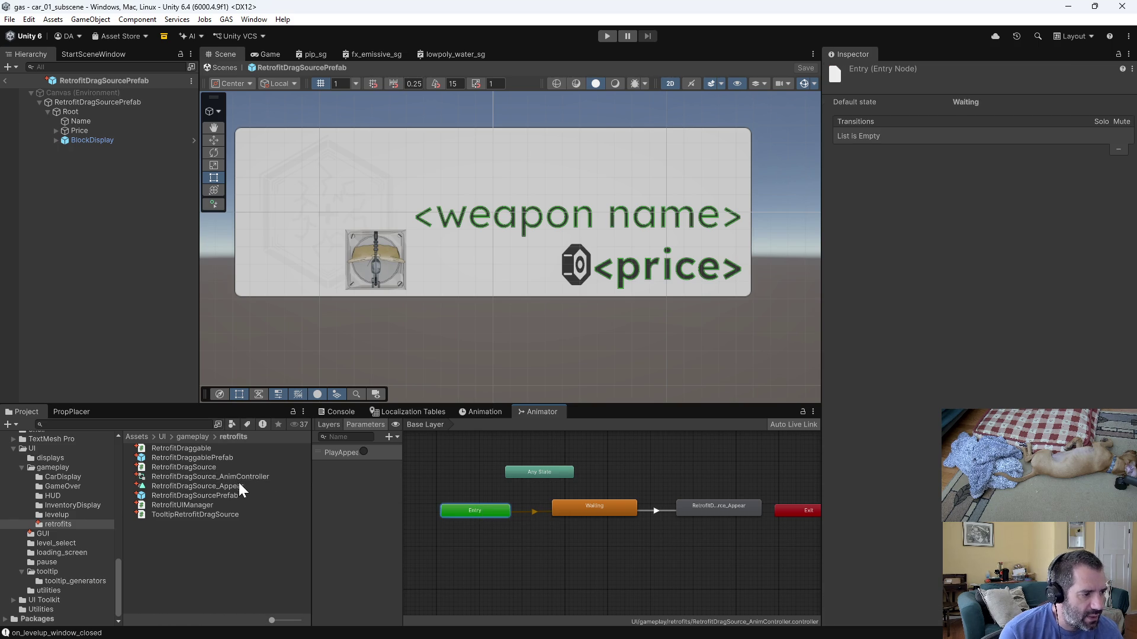
click(104, 102)
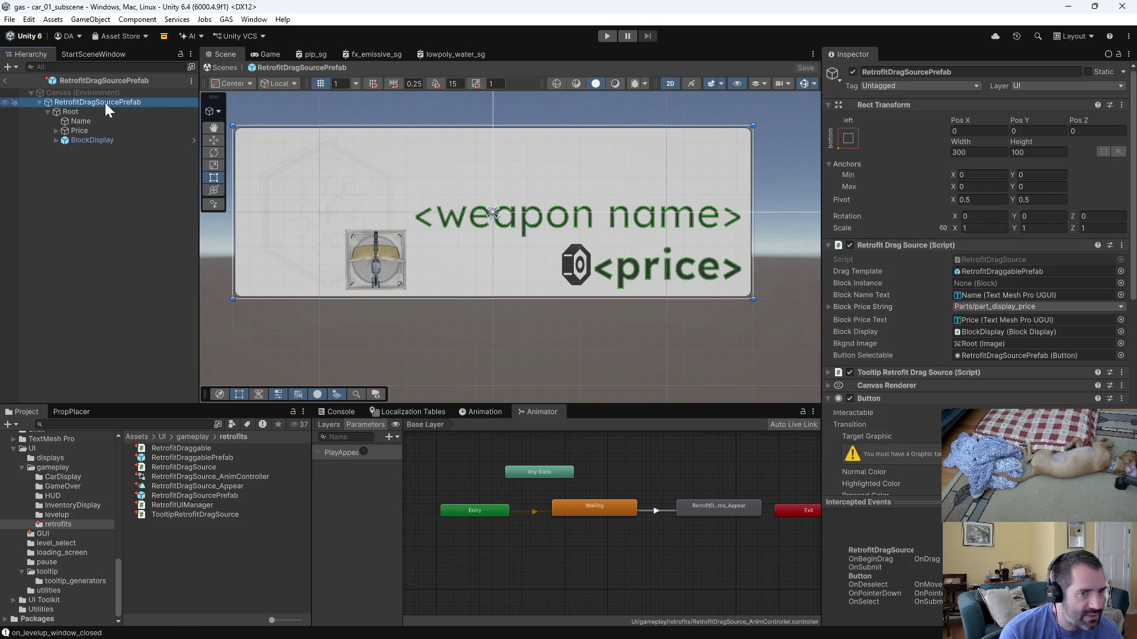
click(211, 477)
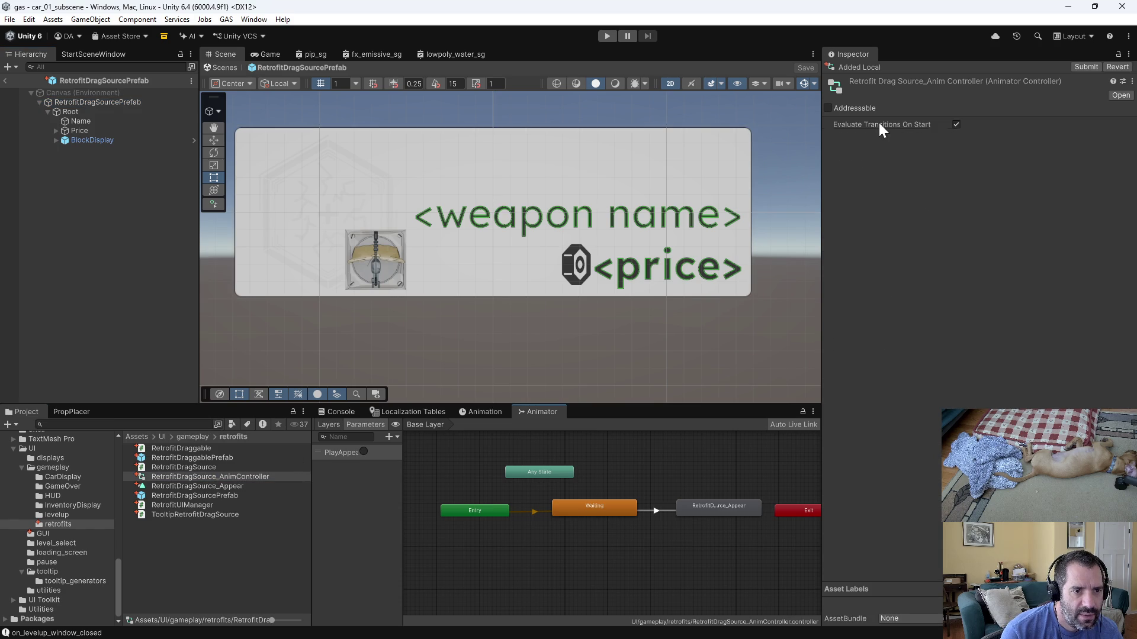
Inspect the Entry-to-Waiting transition and the Waiting state, then select the RetrofitDragSource_Appear state.
mouse_move(880, 127)
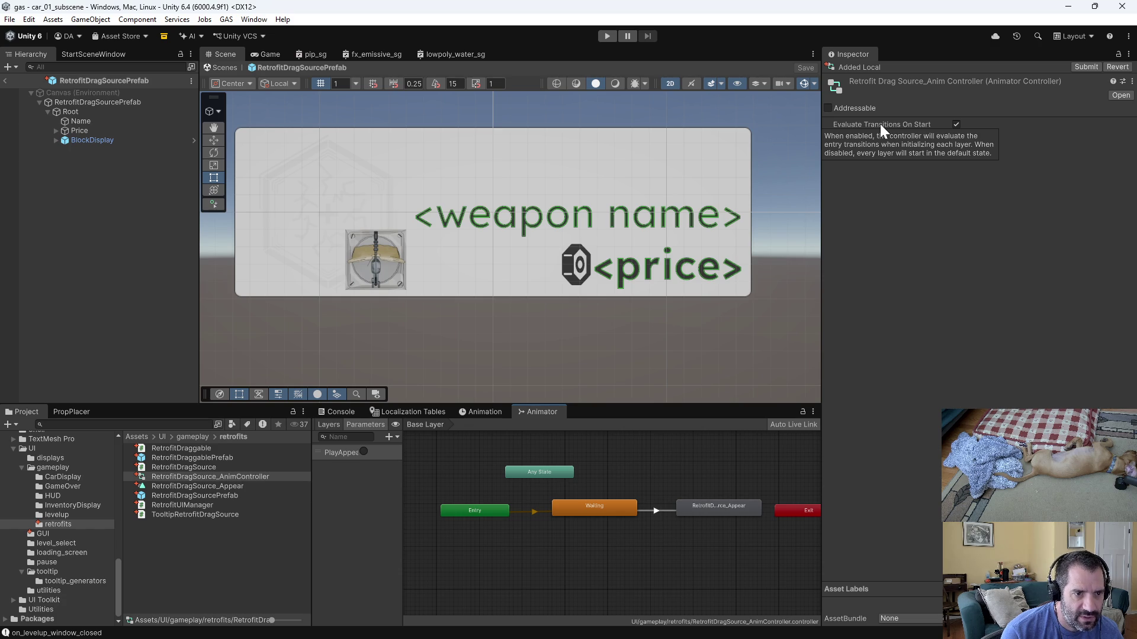
click(535, 512)
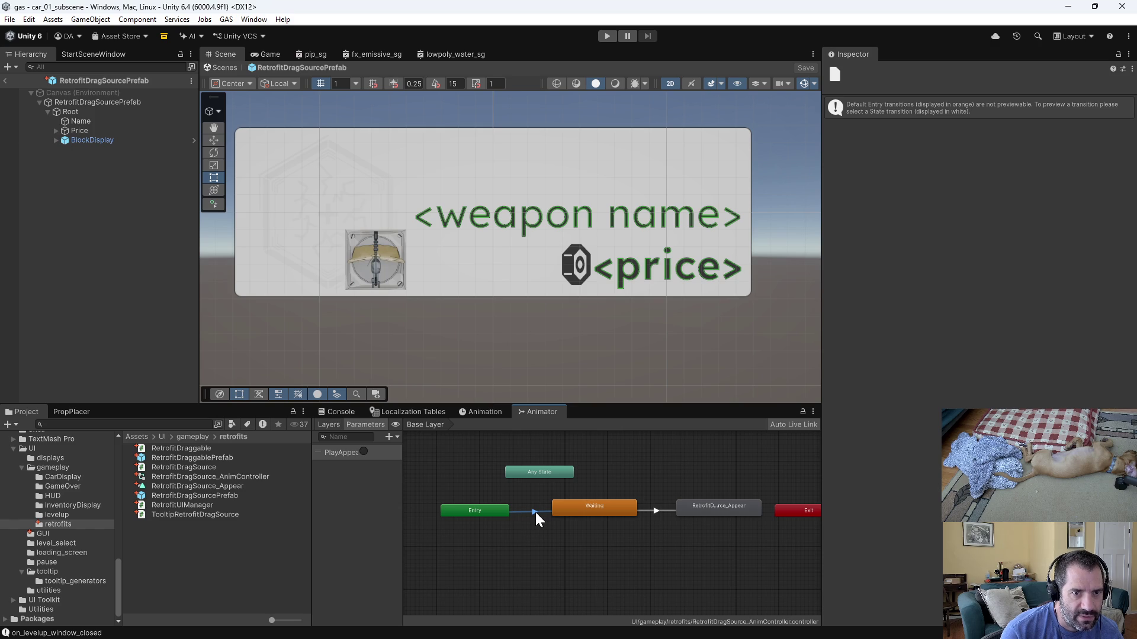
right_click(492, 514)
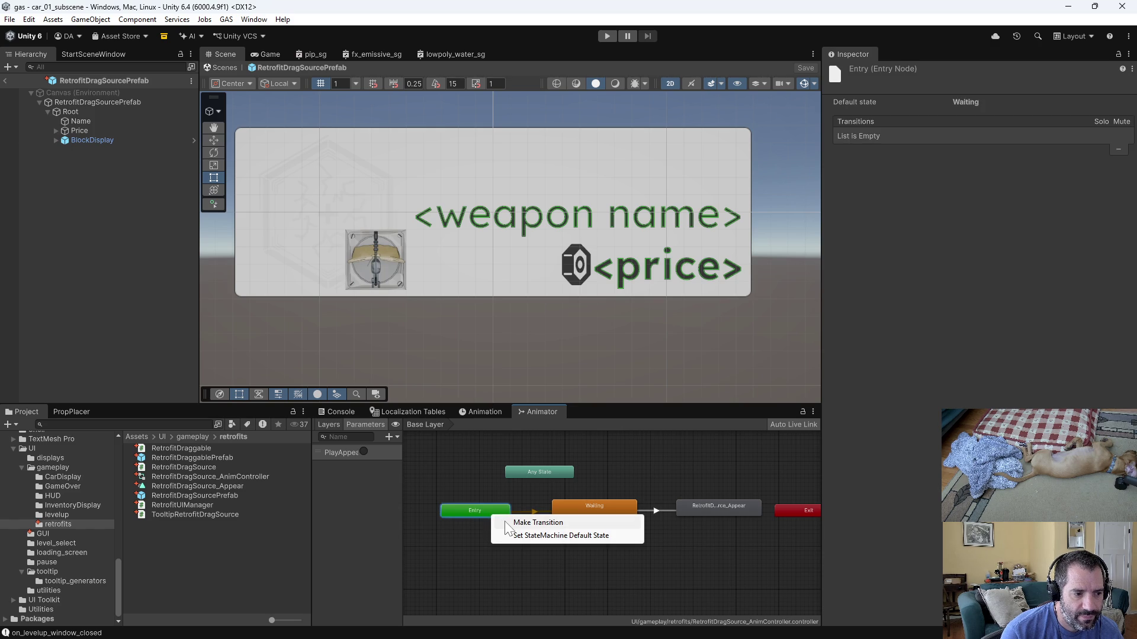
click(443, 554)
right_click(581, 509)
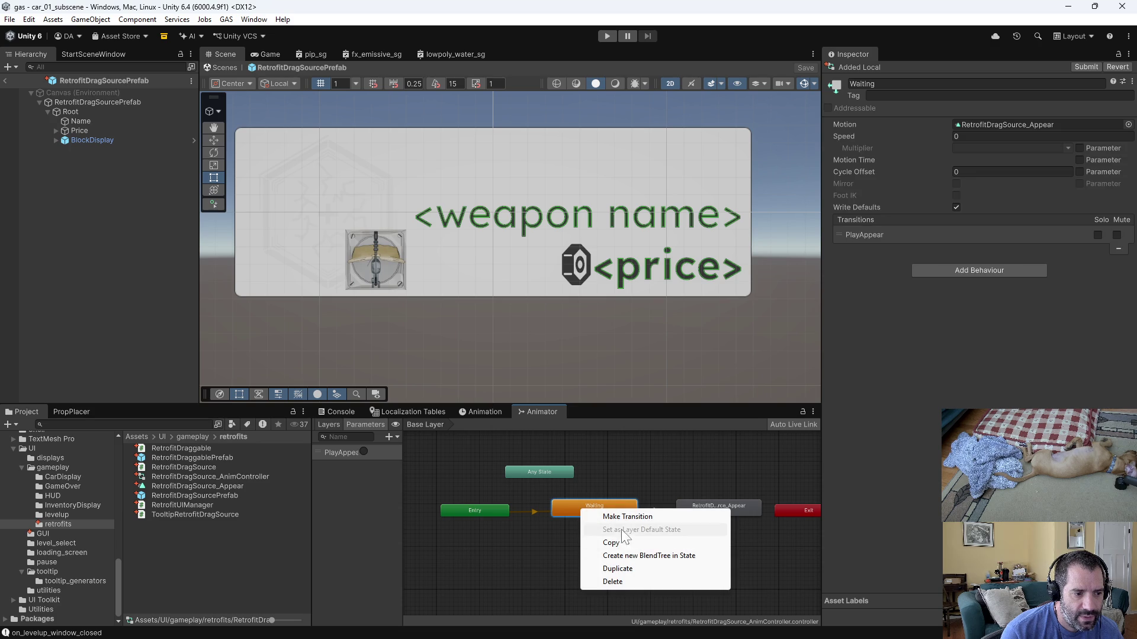
click(546, 539)
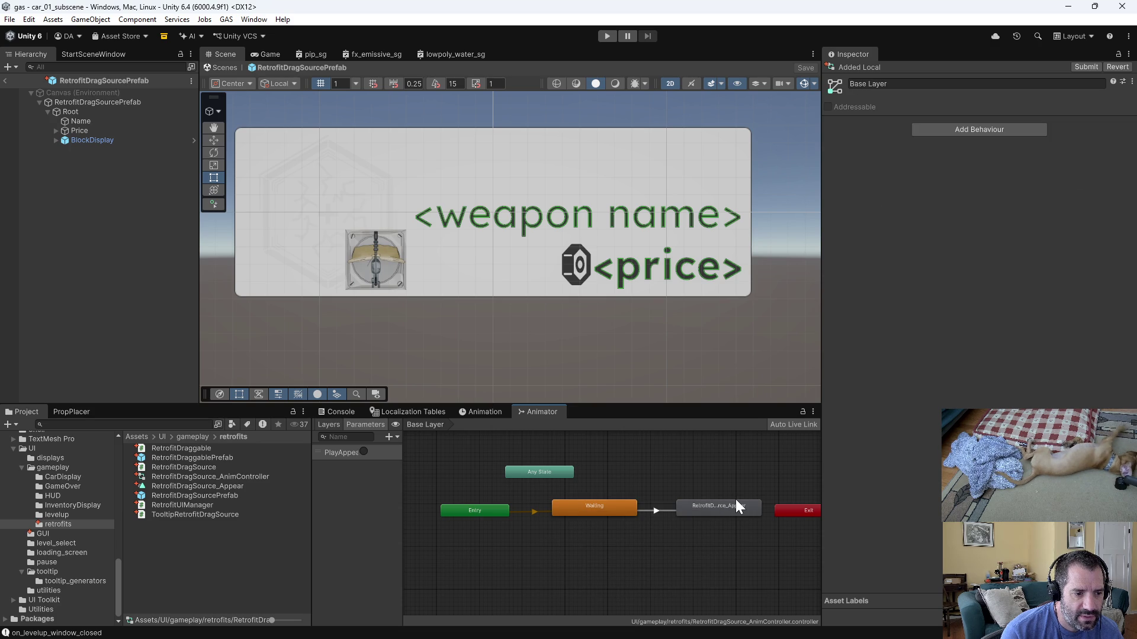
click(723, 511)
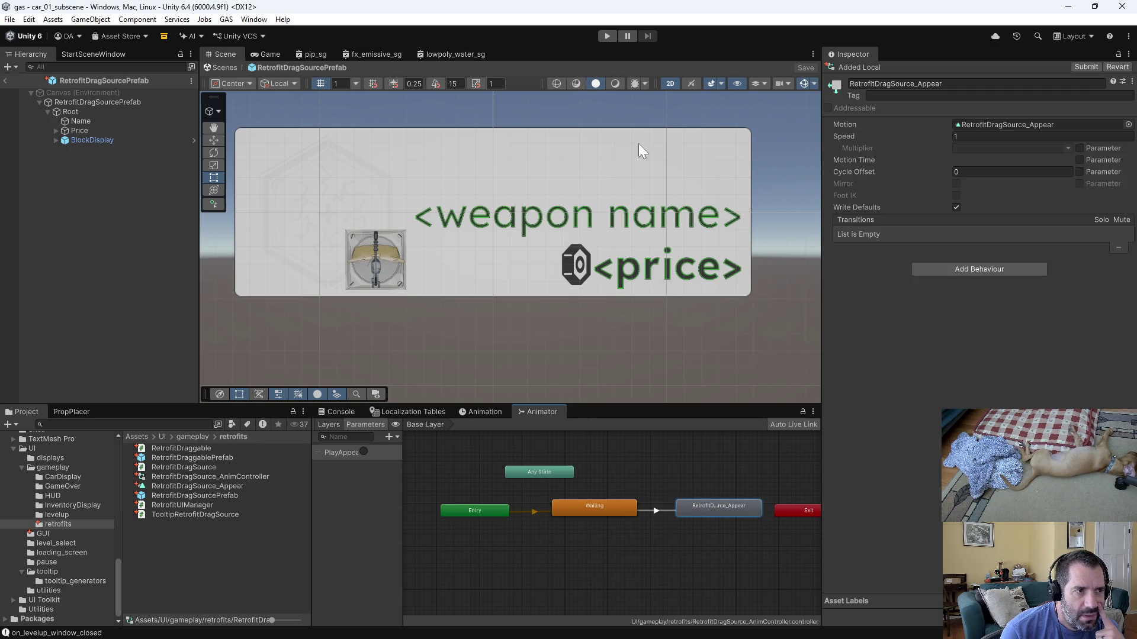
Replace the commented-out WaitForEndOfFrame line with a comment explaining the realtime wait, reflowed over several lines.
key(alt+Tab)
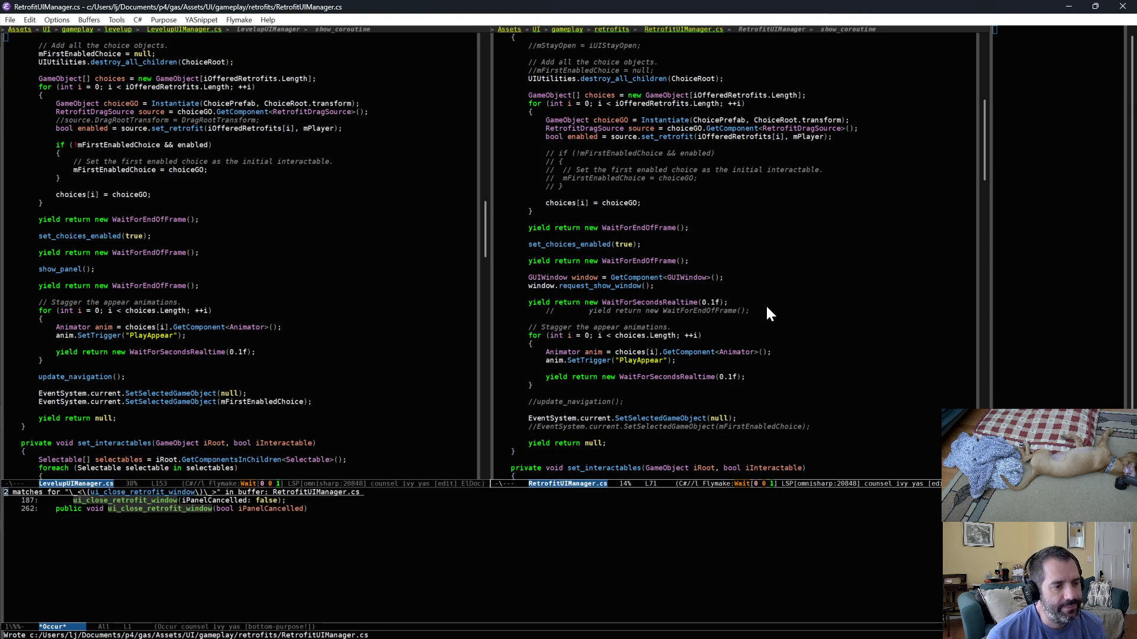
triple_click(772, 309)
key(ctrl+w)
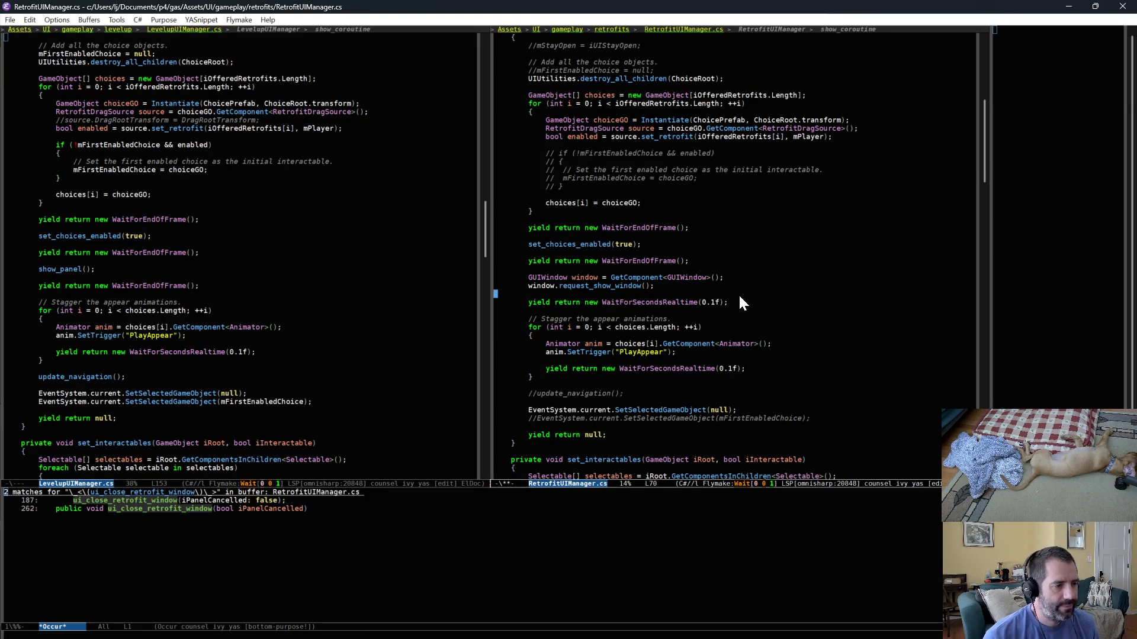
key(Up)
key(ctrl+o)
text(// Mot sure why, but this nee)
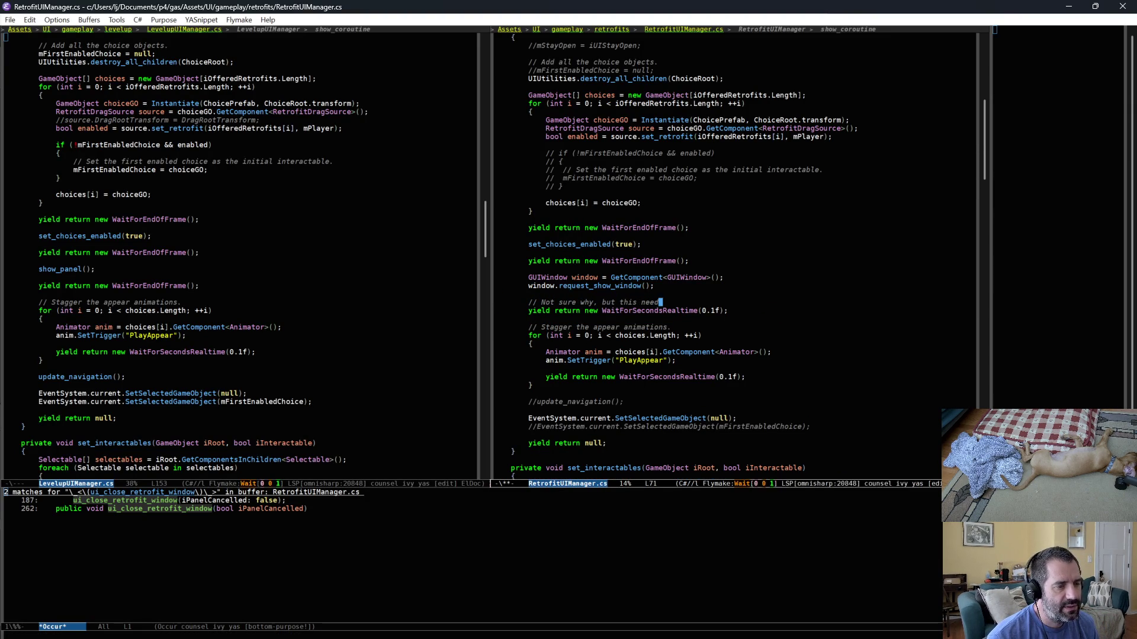
text(ds a realtim)
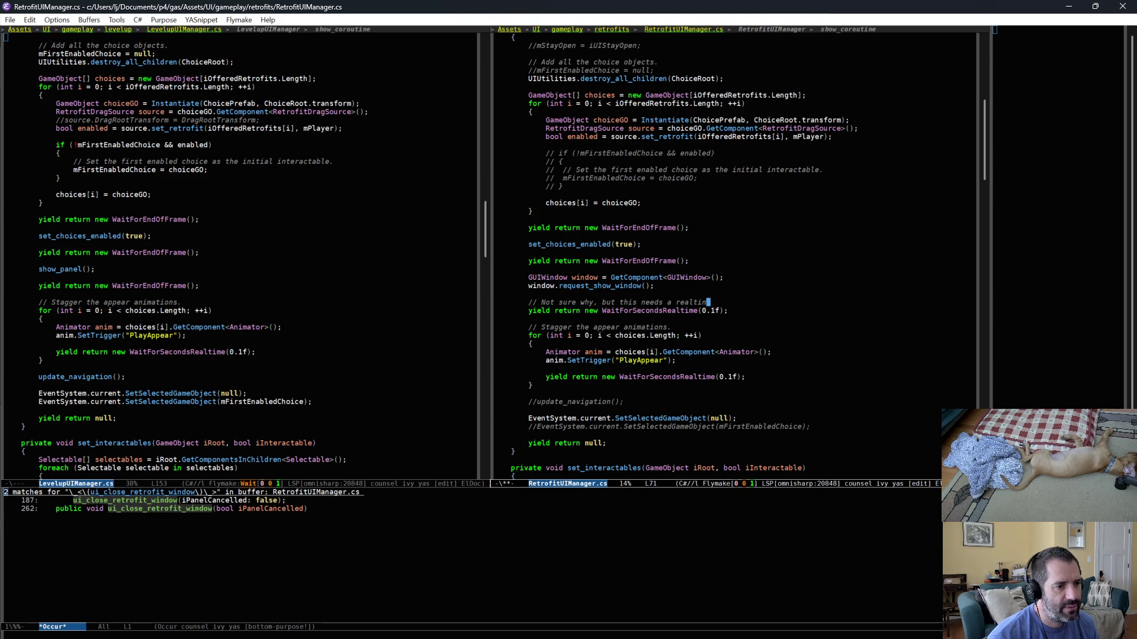
text(e wait so that the fi)
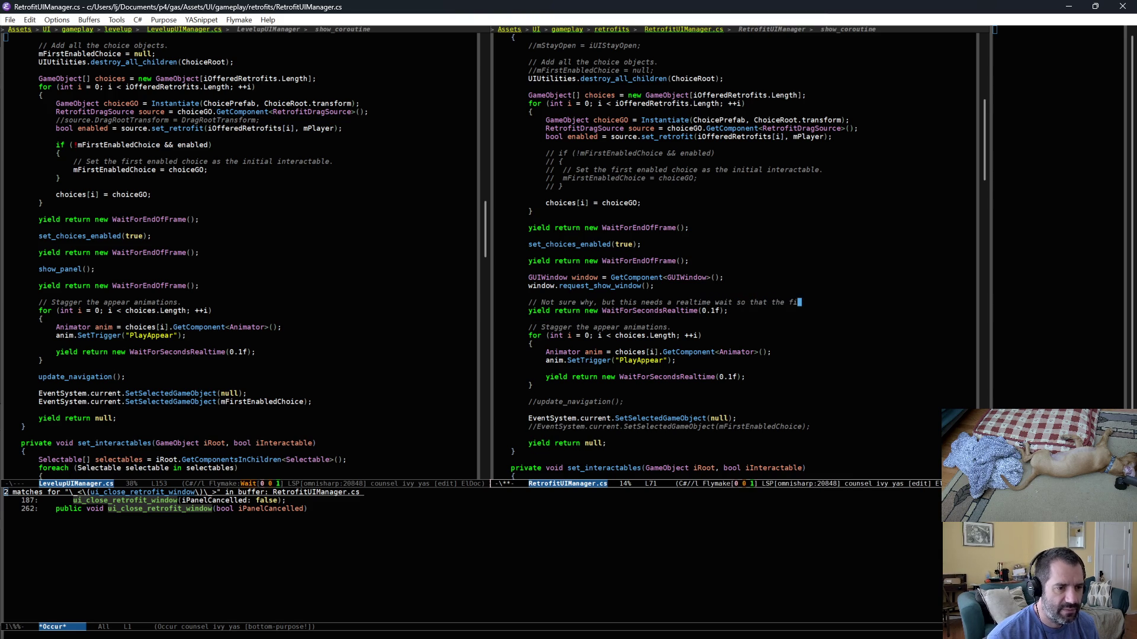
text(rst prefab )
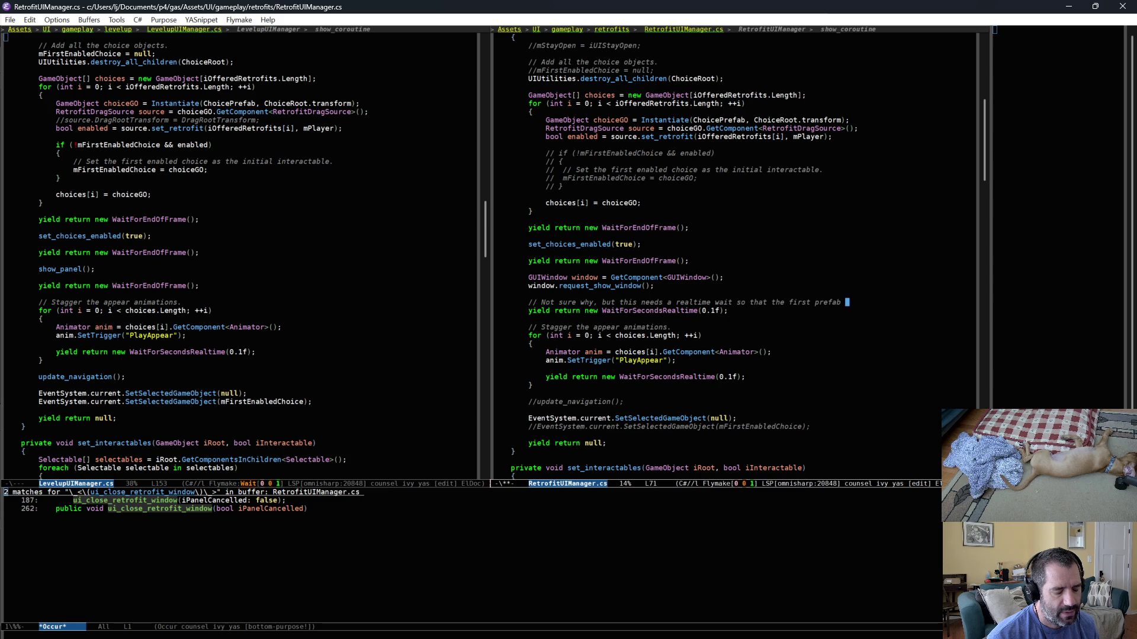
text(actually has it)
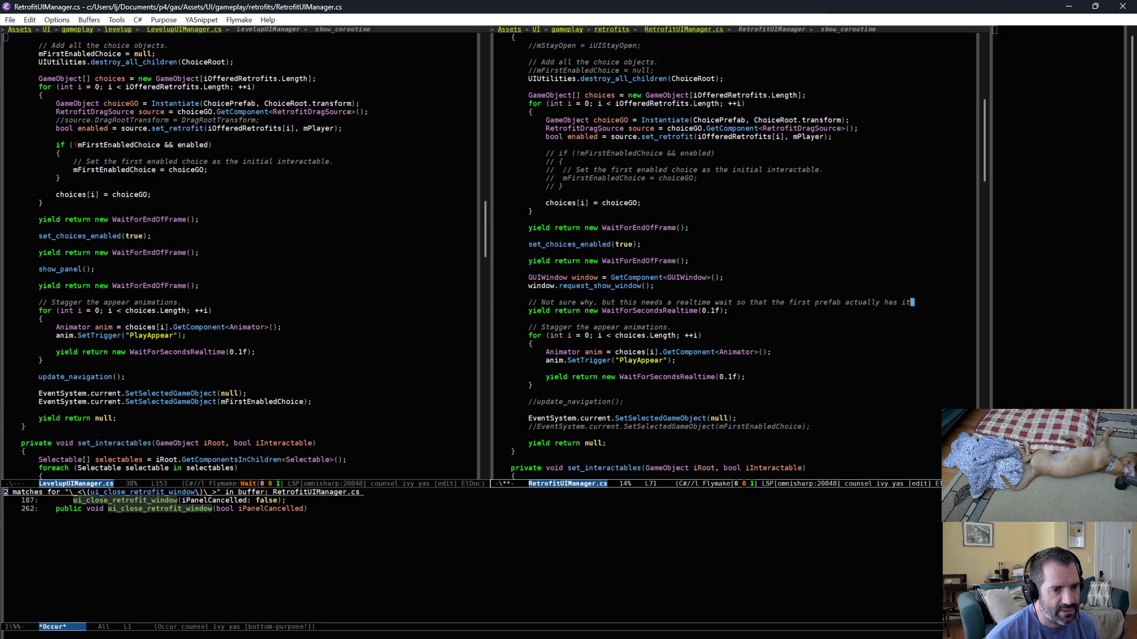
text(s animator in the right state to then)
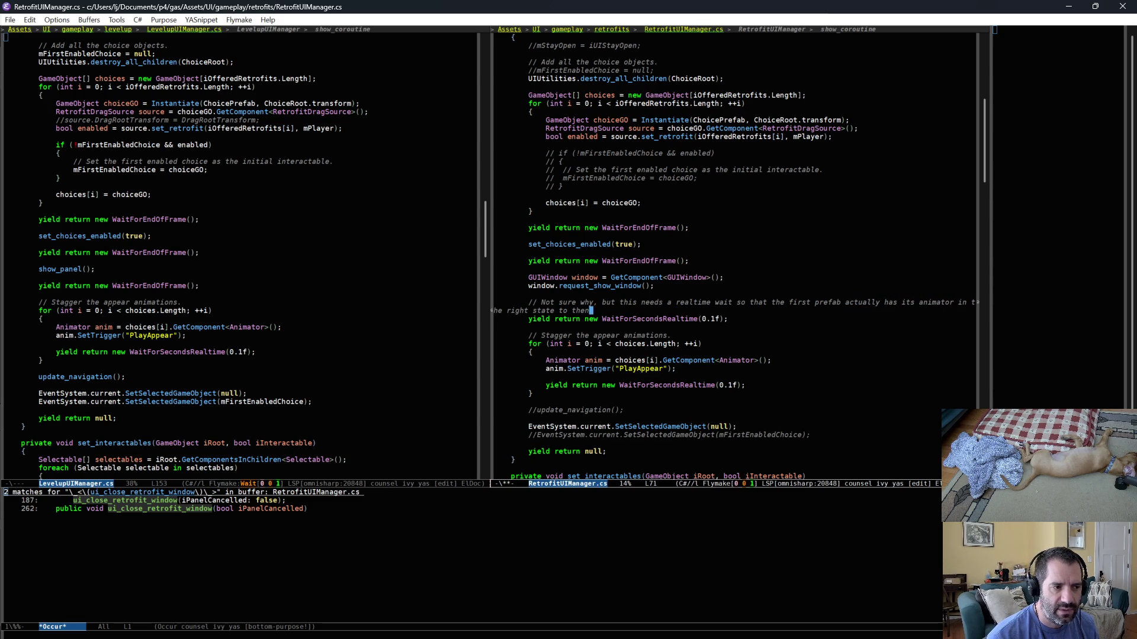
text( usi)
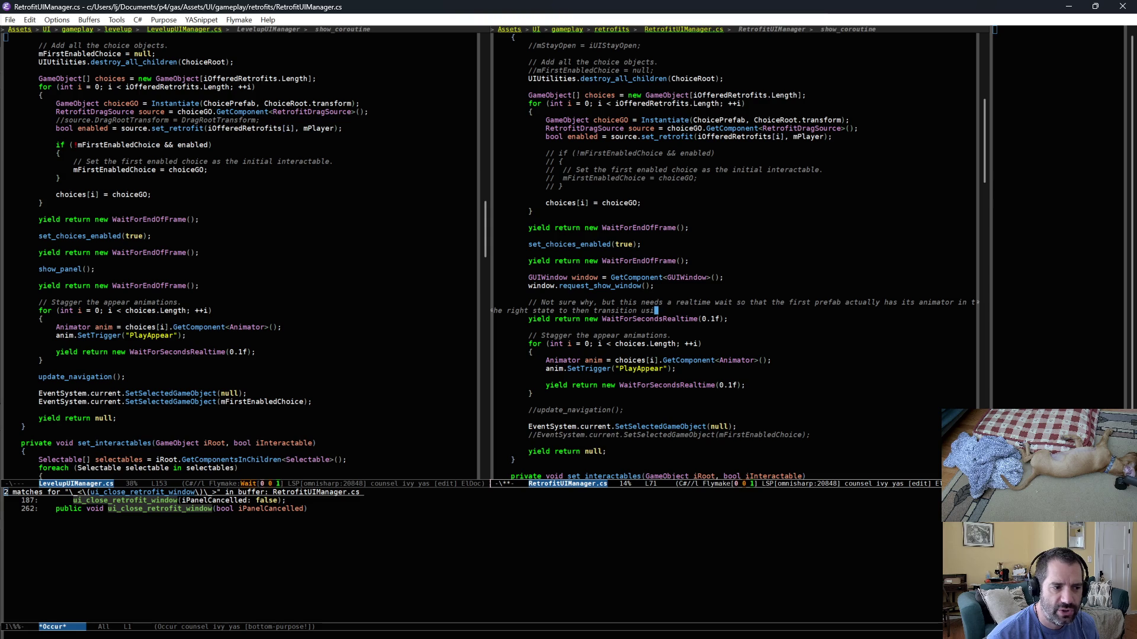
text(ng "PO)
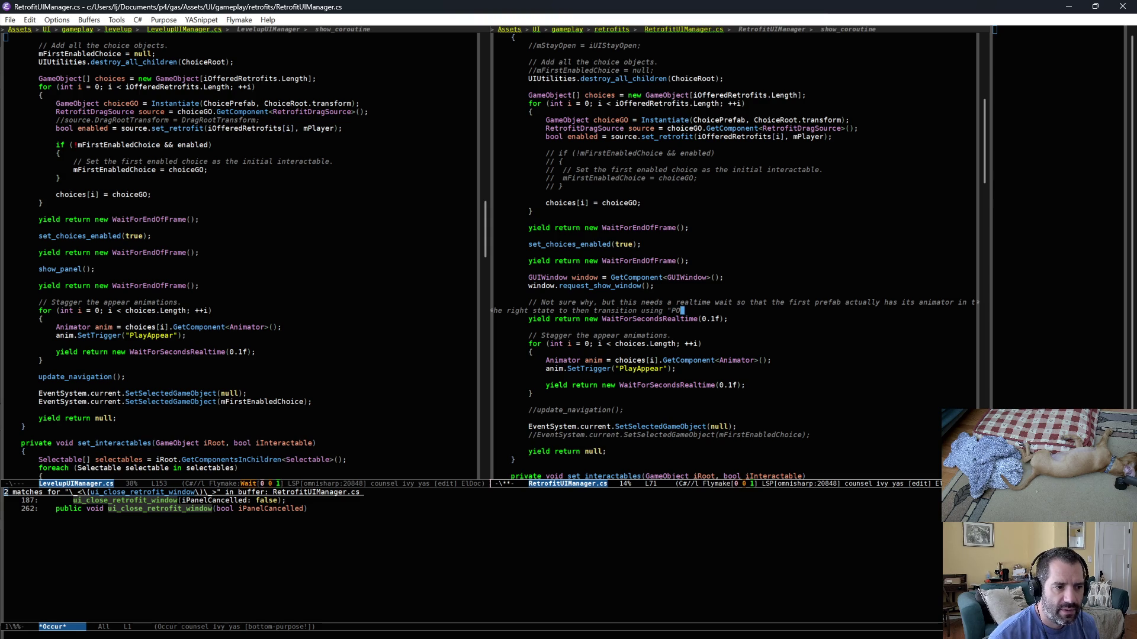
text(Ippear)
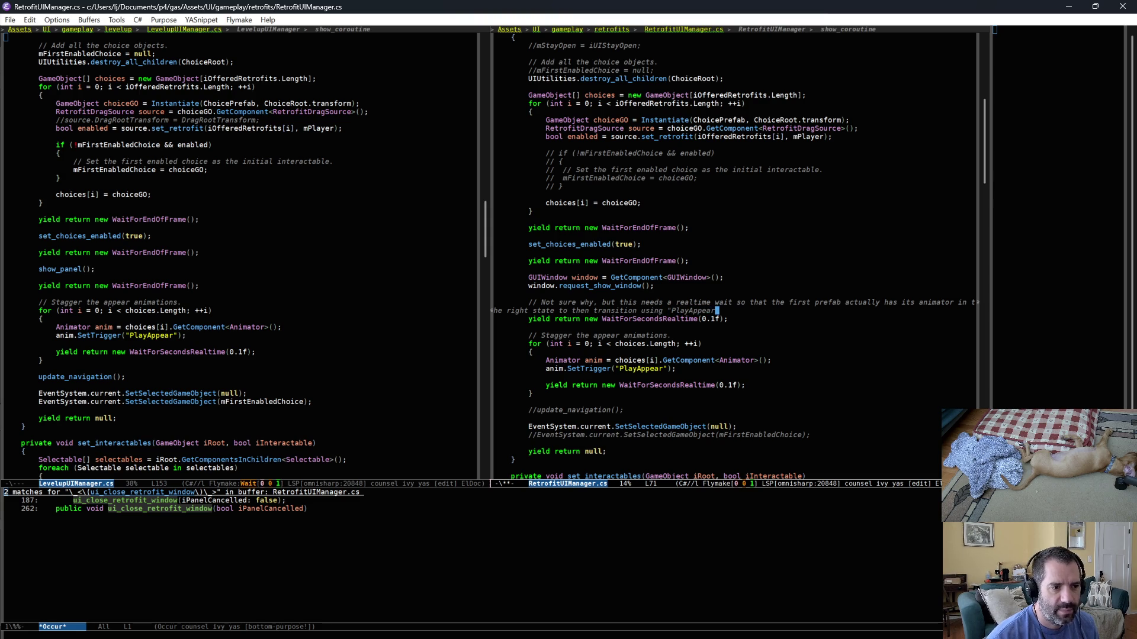
text( trigger.)
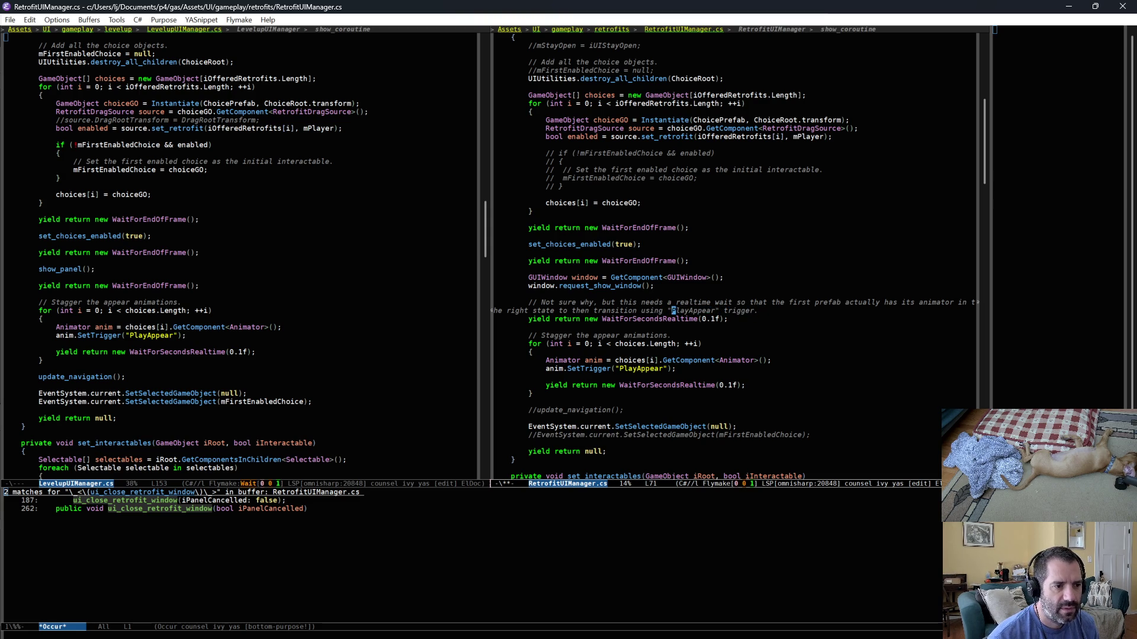
key(alt+q)
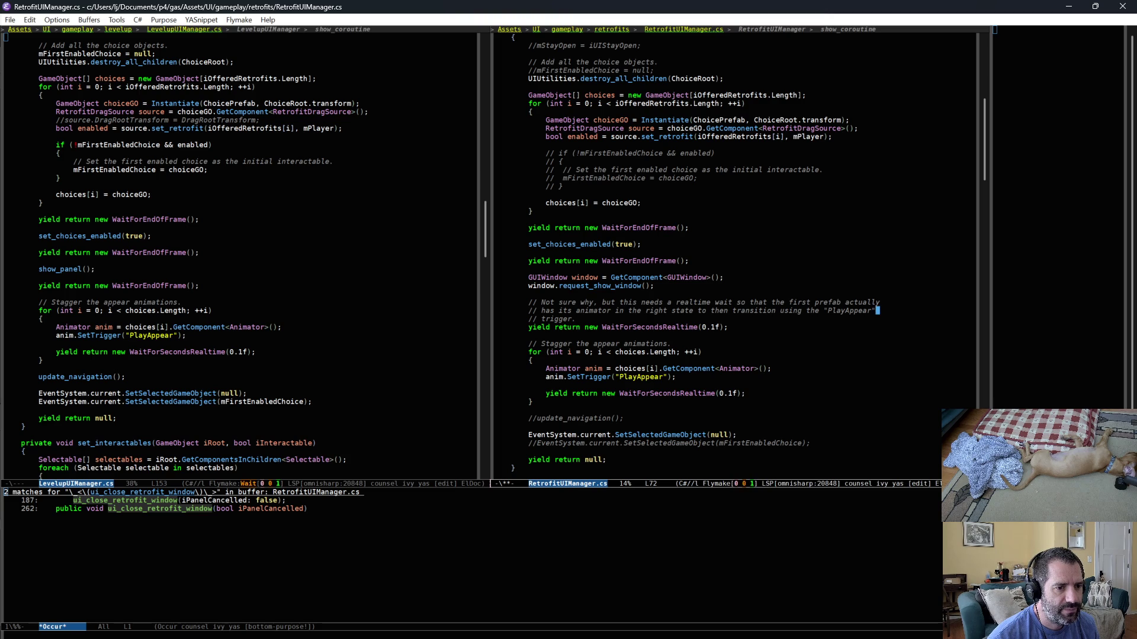
Append 'ndOfFrame doesn't cut it.' to the comment's last line and save RetrofitUIManager.cs.
key(ctrl+x)
key(Down)
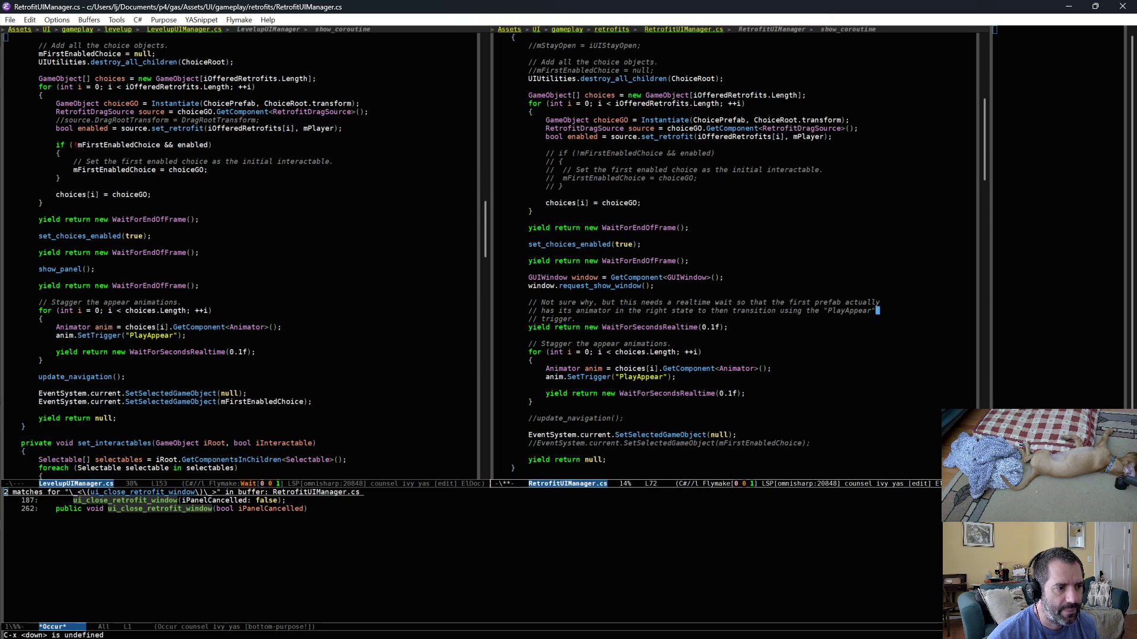
key(Down)
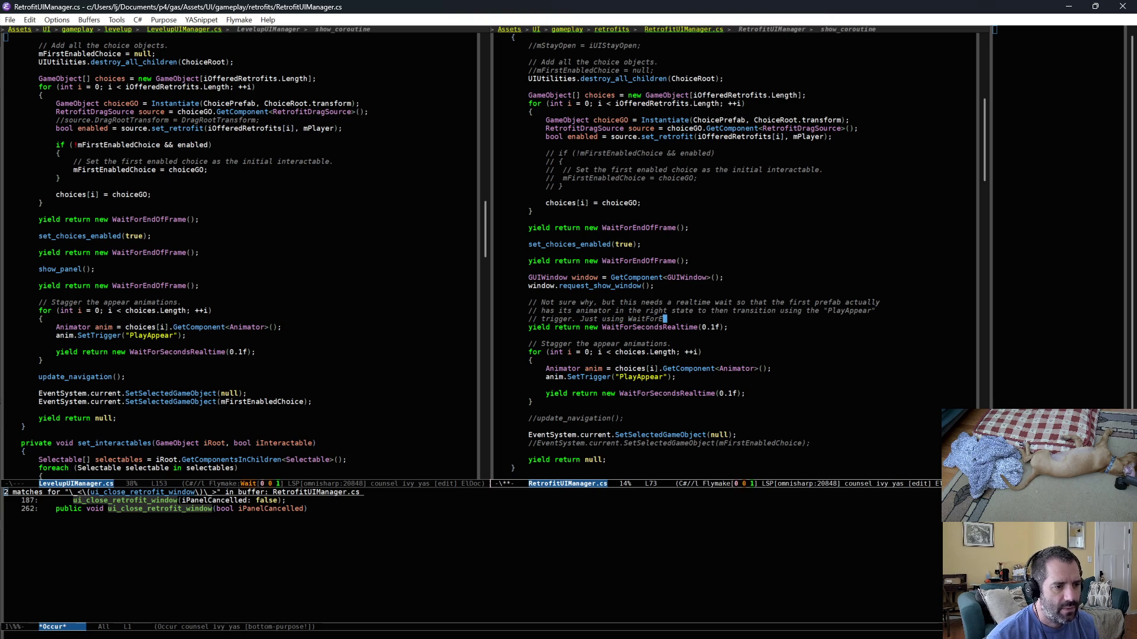
text(ndOfFrame doesn't cut it.)
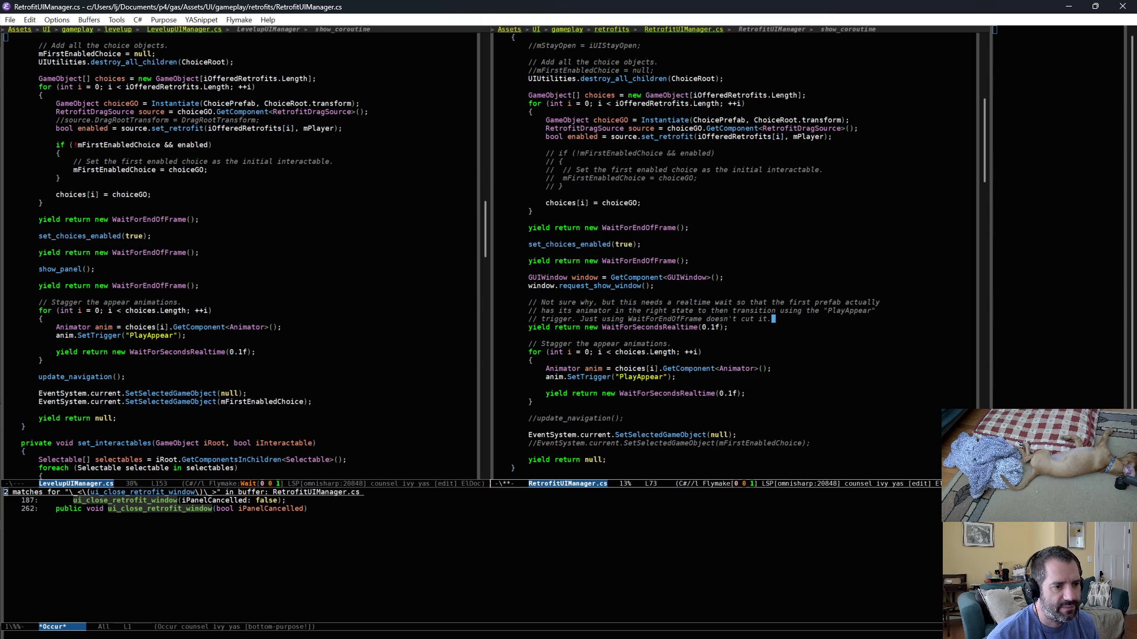
key(ctrl+x)
key(ctrl+s)
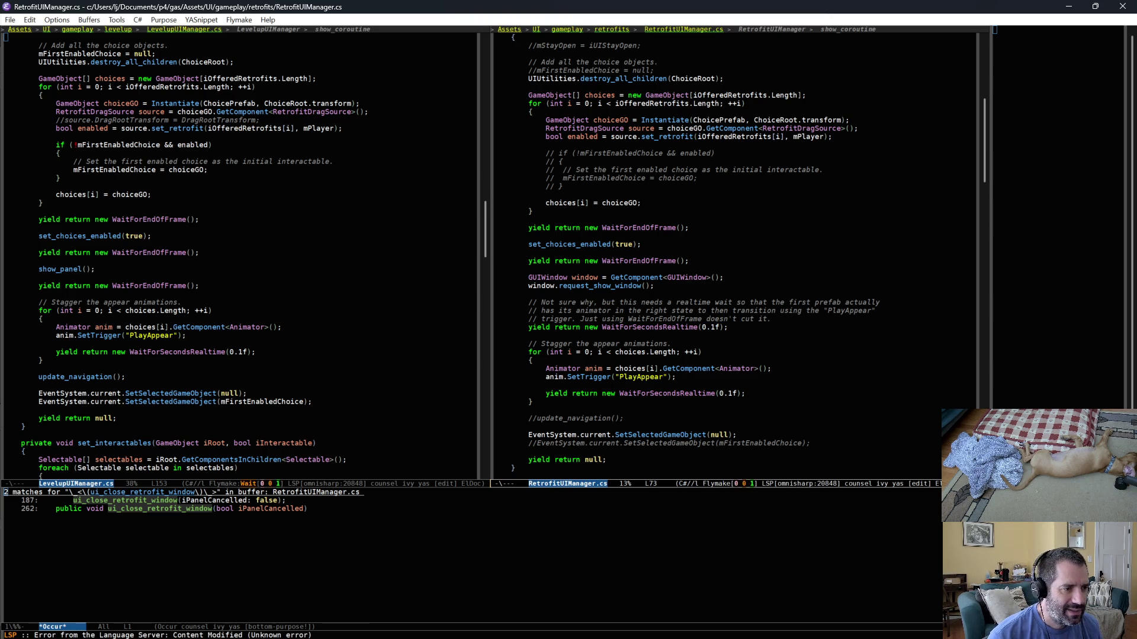
key(alt+Tab)
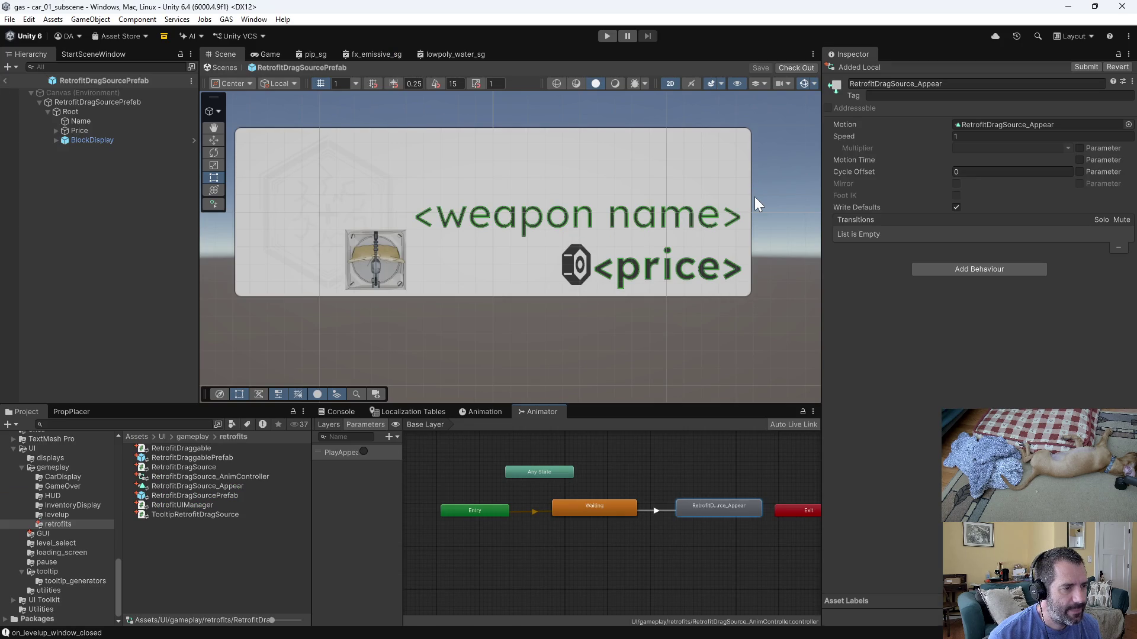
In play mode, force a level-up and place the Machine Gun retrofit onto the car grid.
click(607, 36)
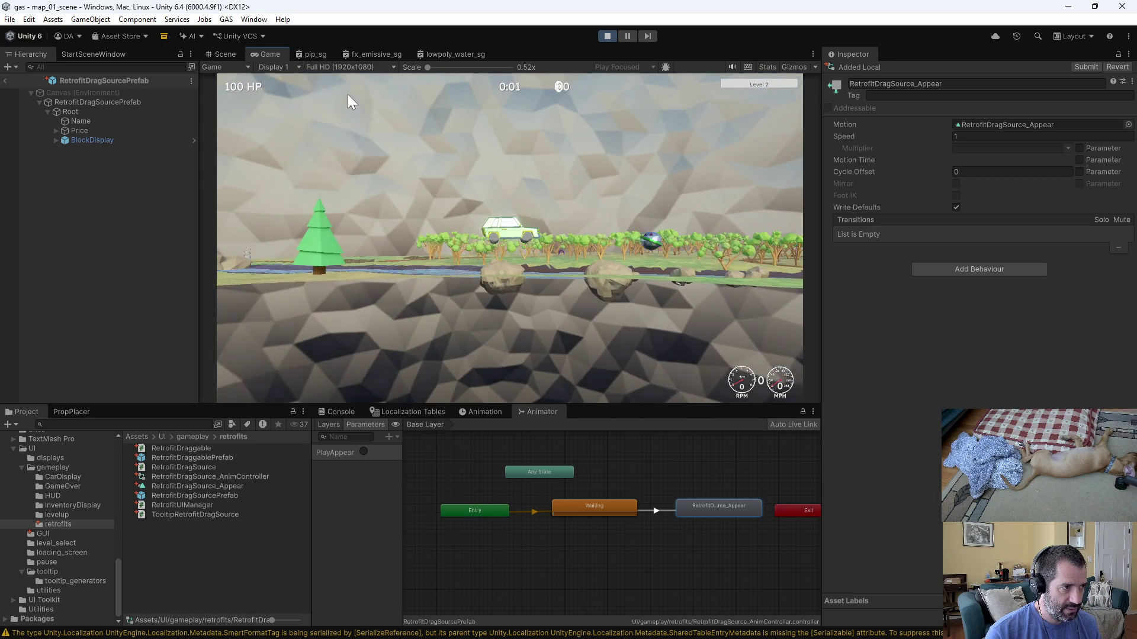
mouse_move(328, 102)
mouse_down()
mouse_move(515, 231)
mouse_move(515, 207)
mouse_up()
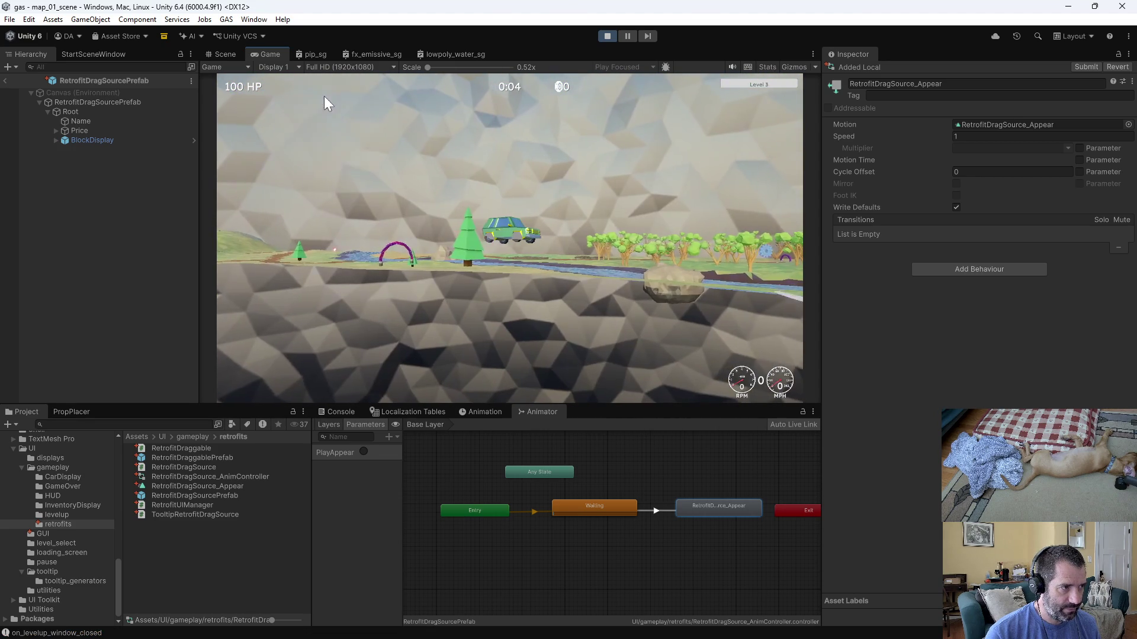
mouse_move(507, 97)
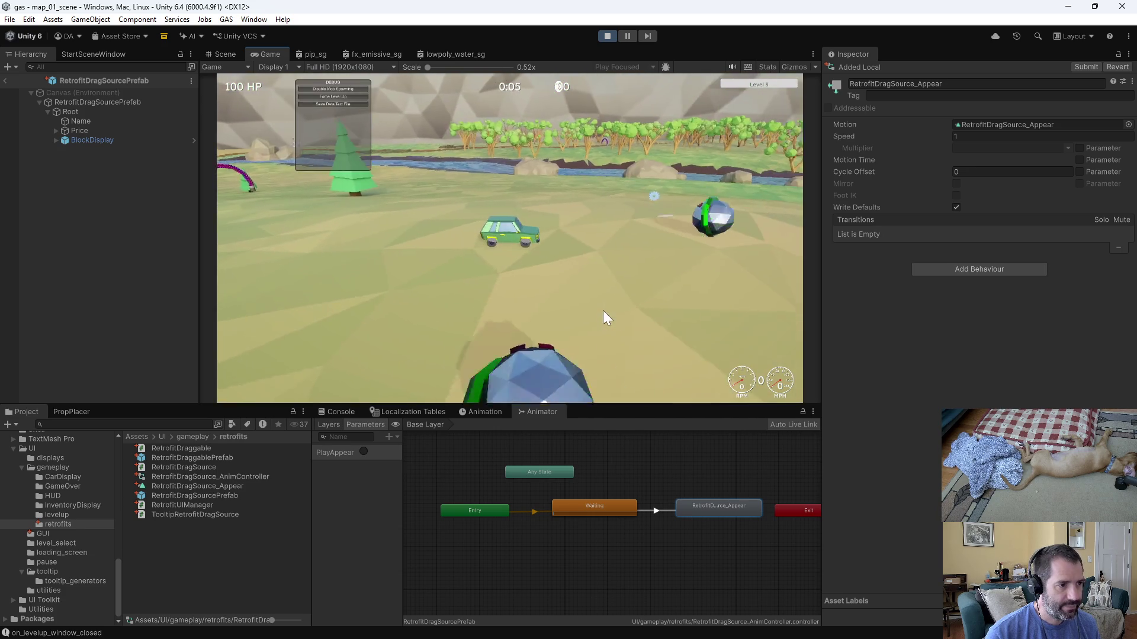
click(353, 98)
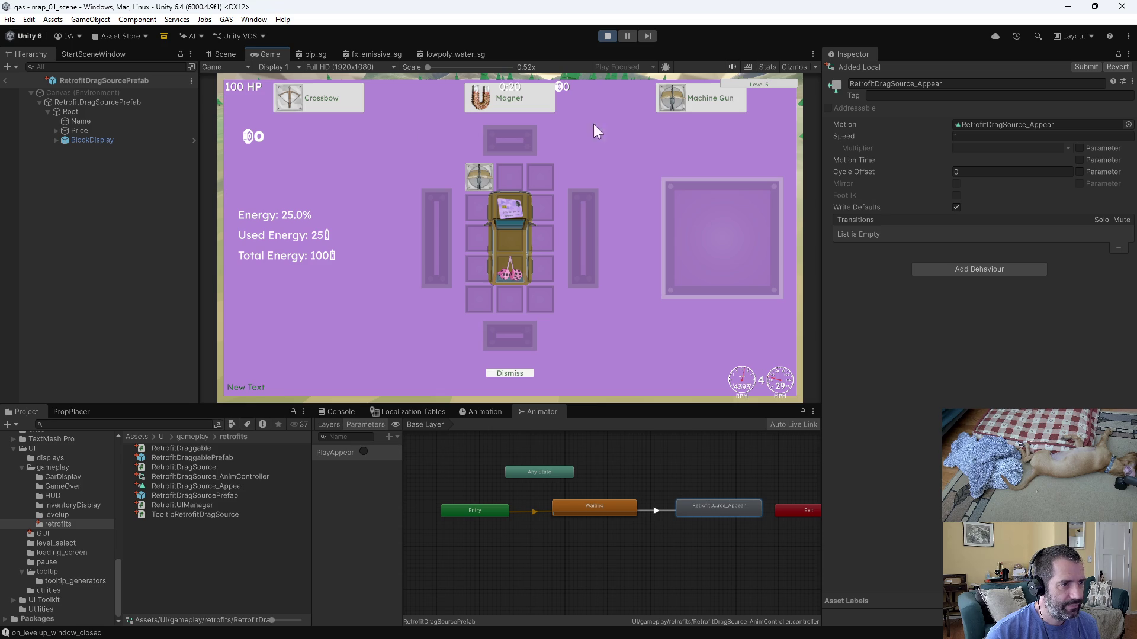
mouse_move(681, 102)
mouse_down()
mouse_move(560, 285)
mouse_move(520, 305)
mouse_up()
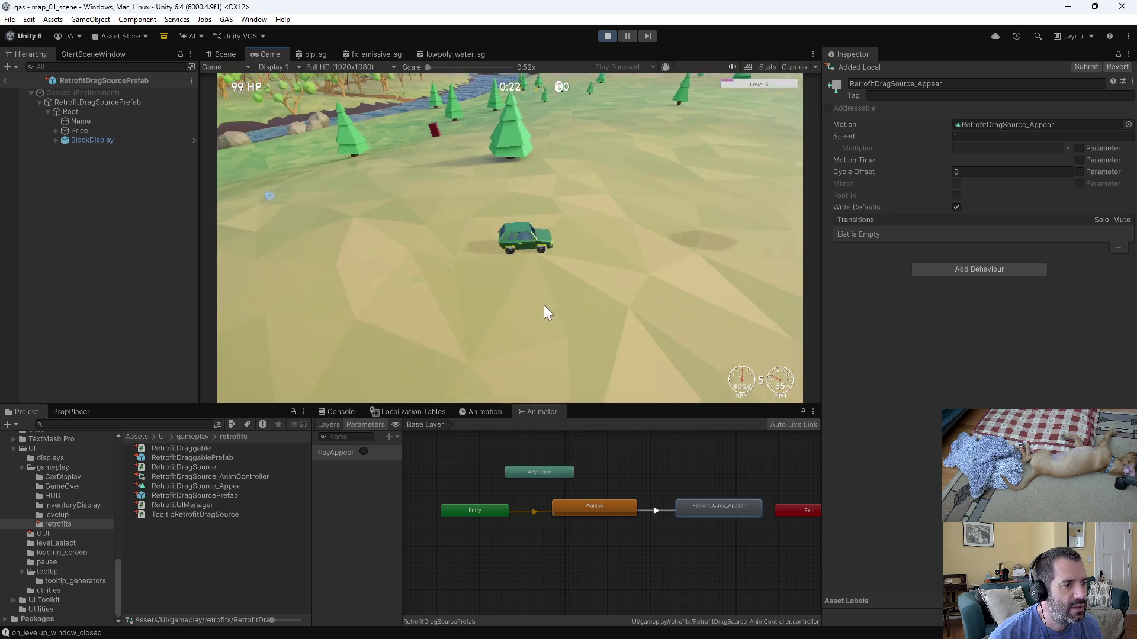
Drive the car, dismiss the retrofit panel to resume driving, then stop play mode.
key(s)
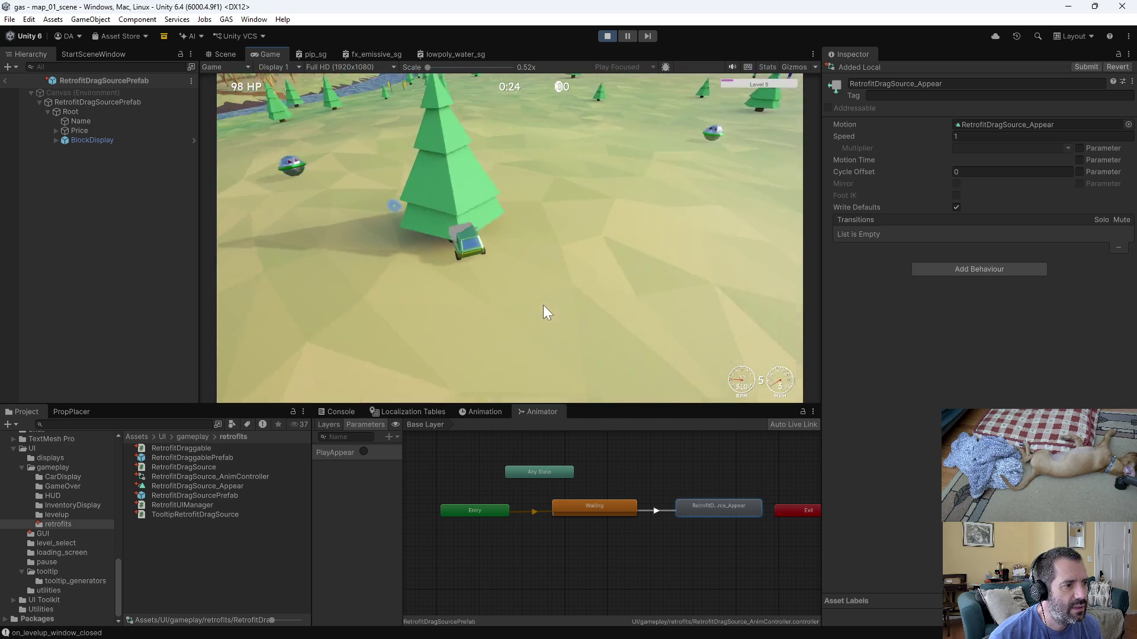
key(w)
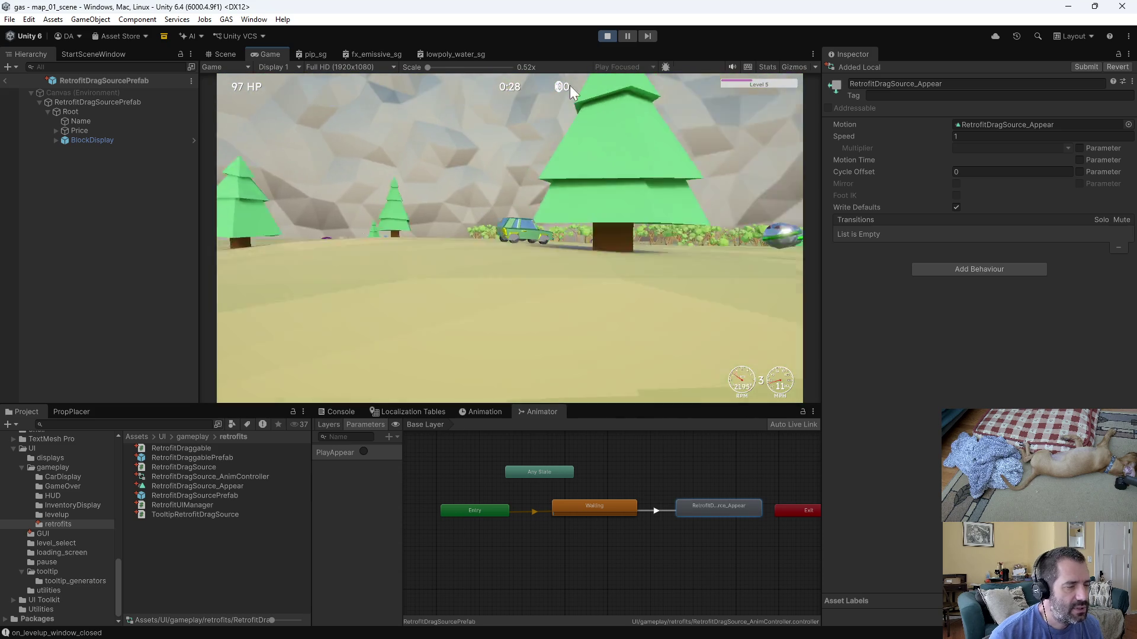
key(w)
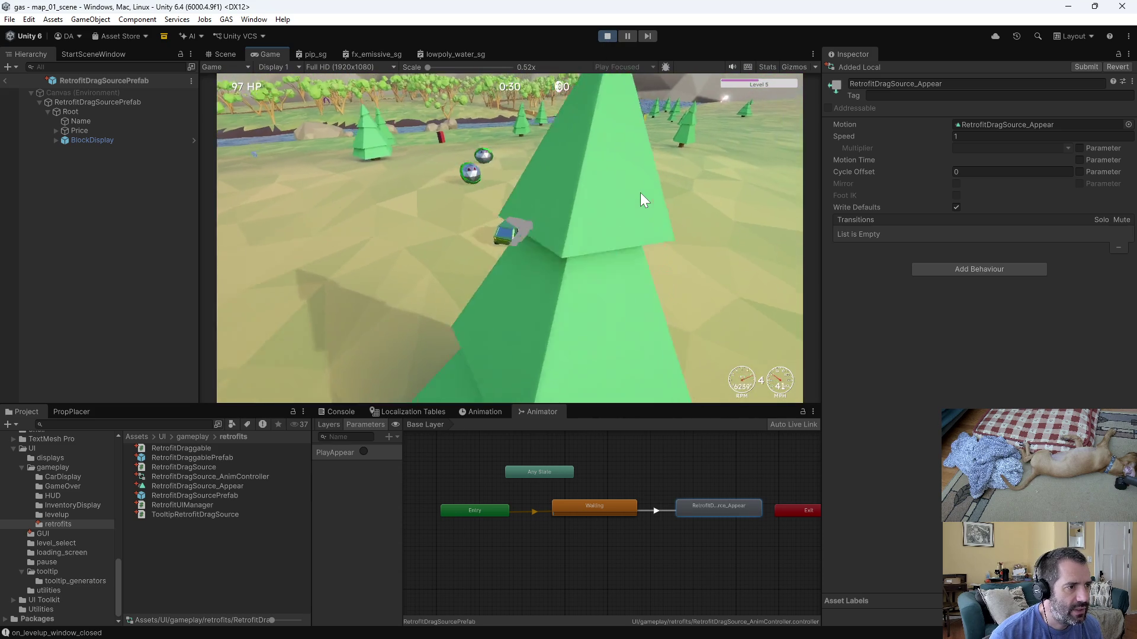
key(a)
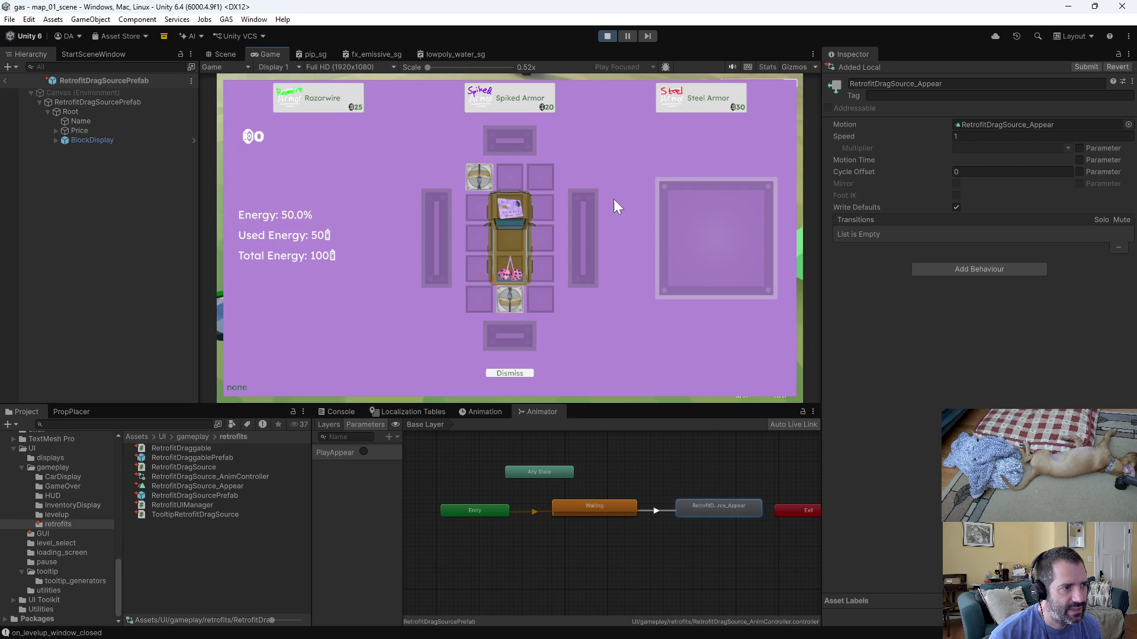
click(524, 376)
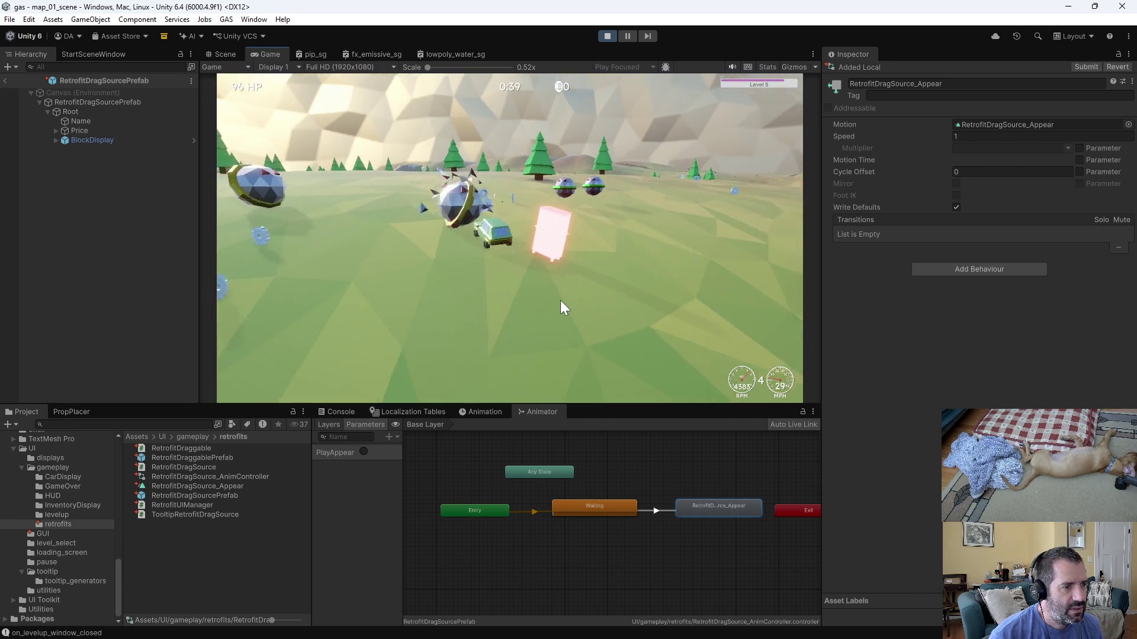
click(603, 35)
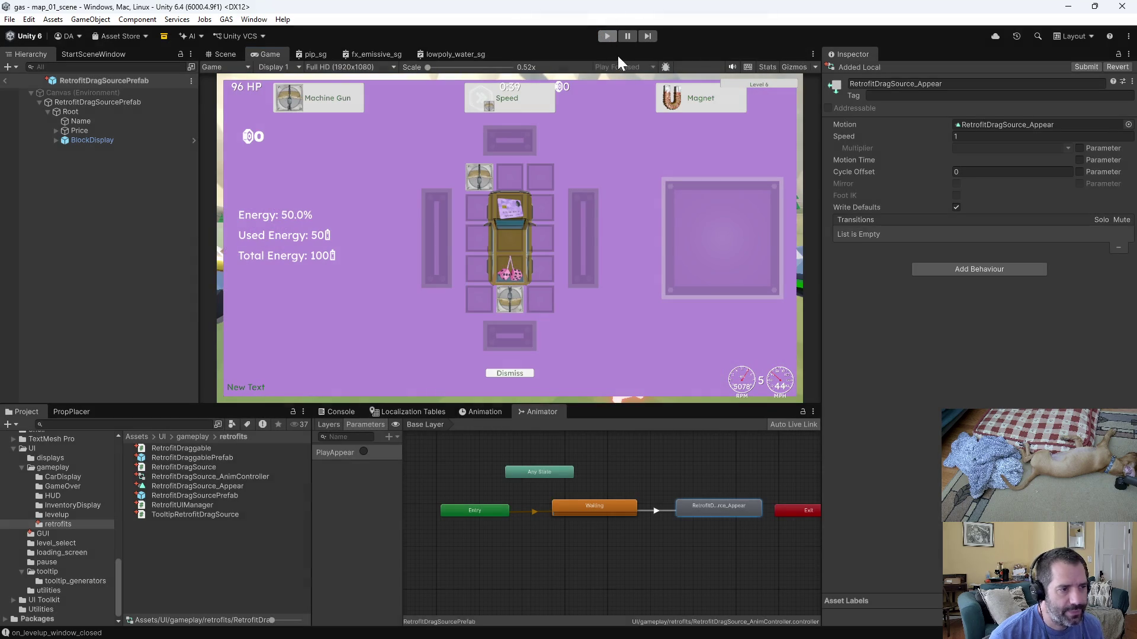
Highlight the commented-out navigation update, SetSelectedGameObject and mStayOpen lines in show_coroutine for review.
key(alt+Tab)
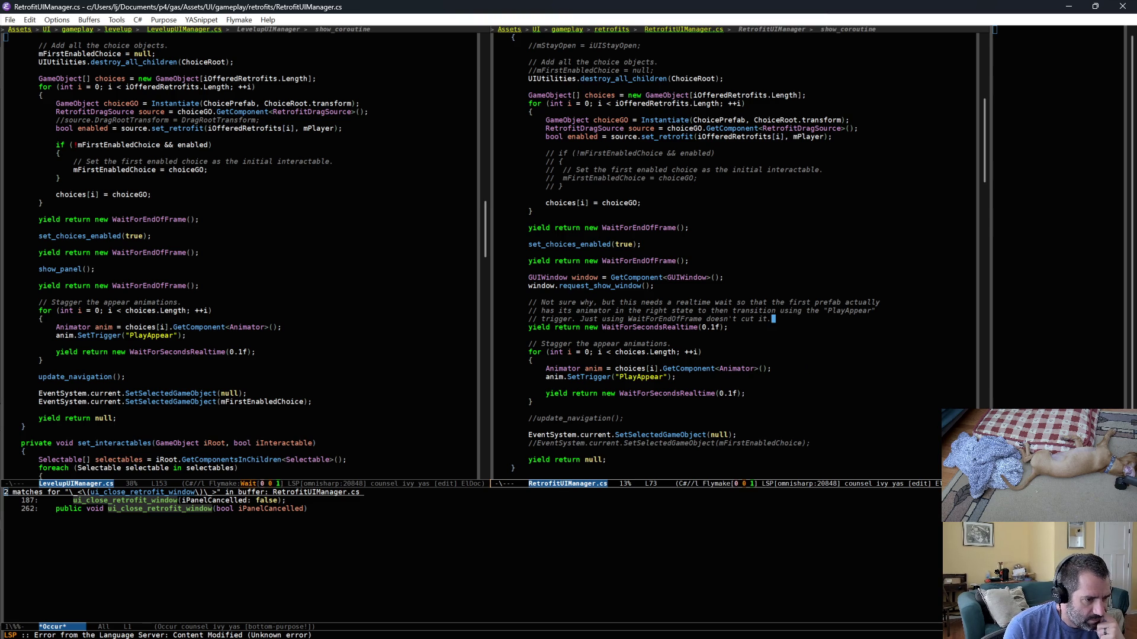
drag(567, 418, 619, 418)
triple_click(765, 442)
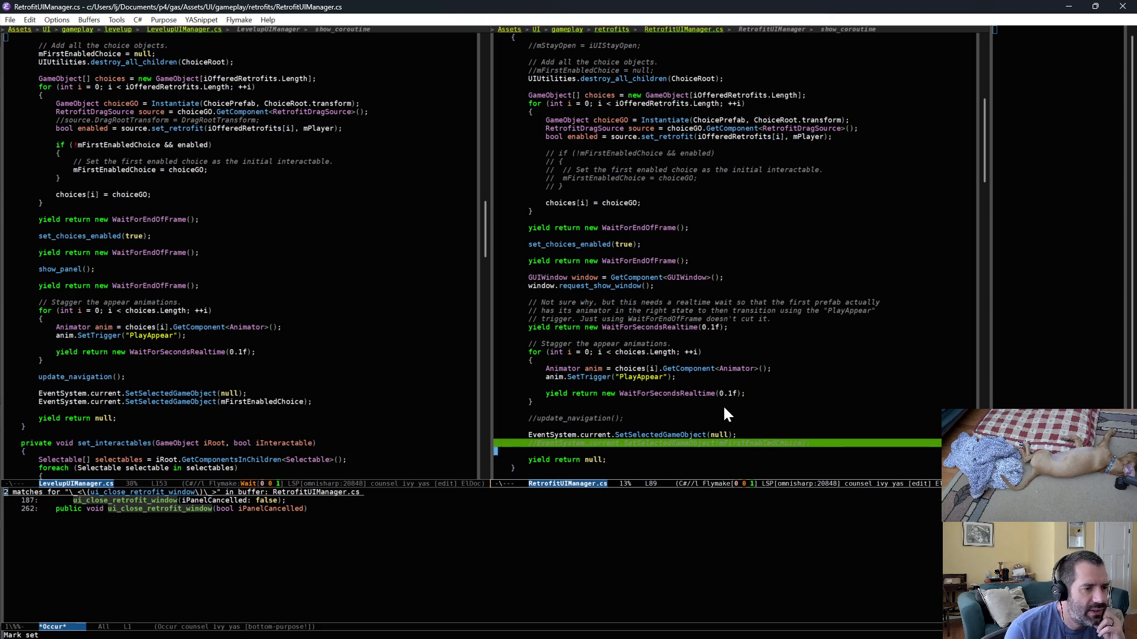
scroll(723, 404, up, 8)
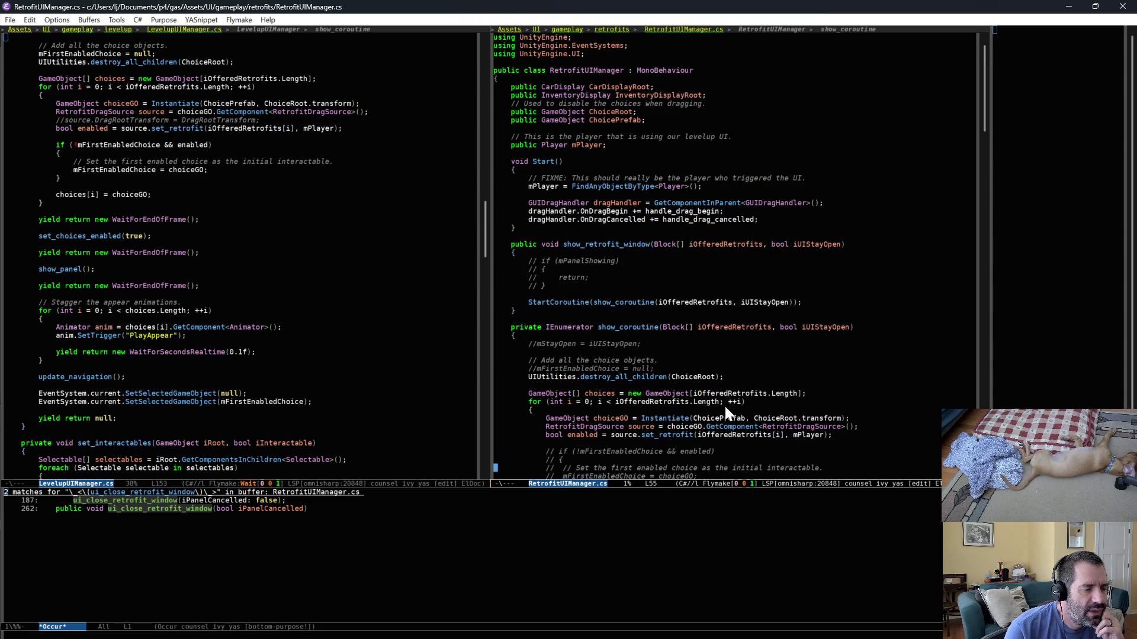
triple_click(602, 343)
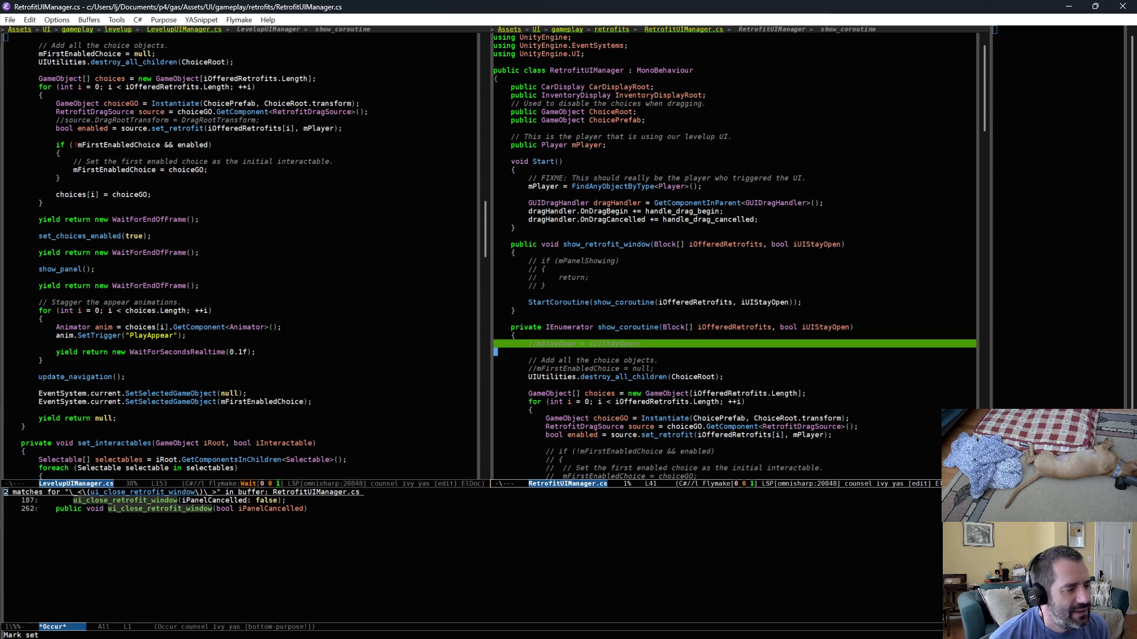
click(717, 327)
Reconcile offline work on the workspace root into the default changelist.
key(alt+Tab)
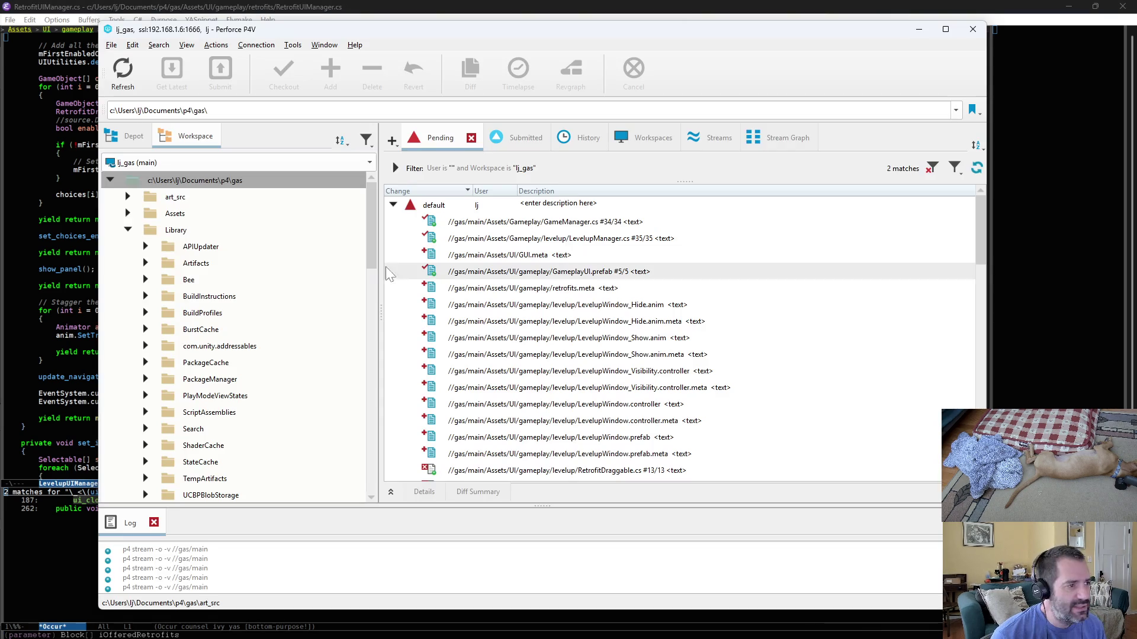
right_click(258, 183)
click(318, 166)
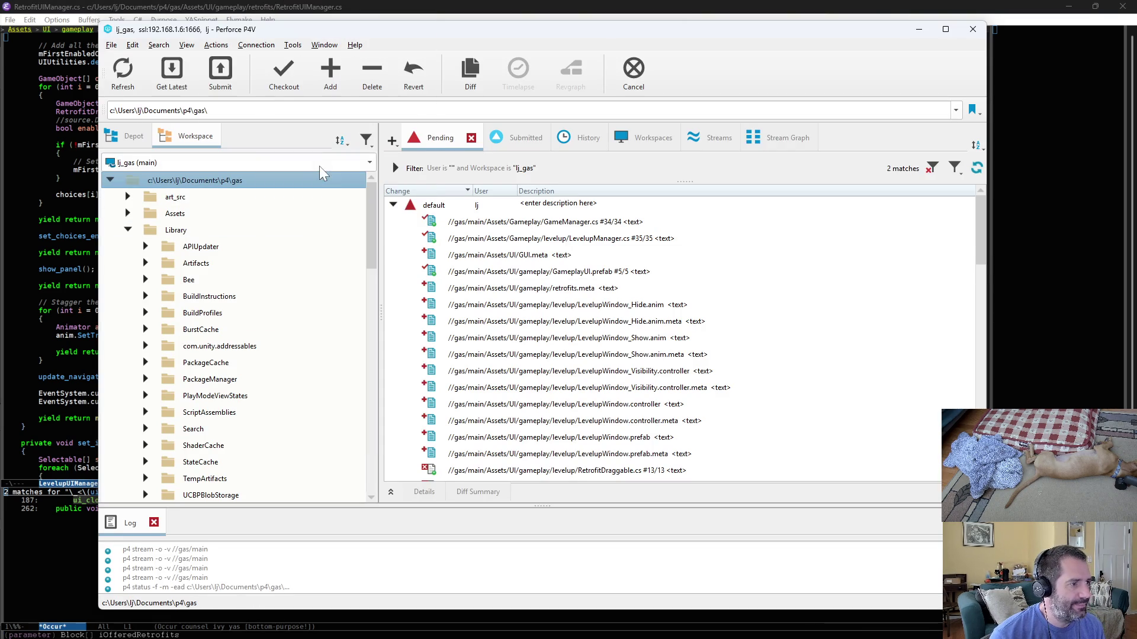
mouse_move(546, 240)
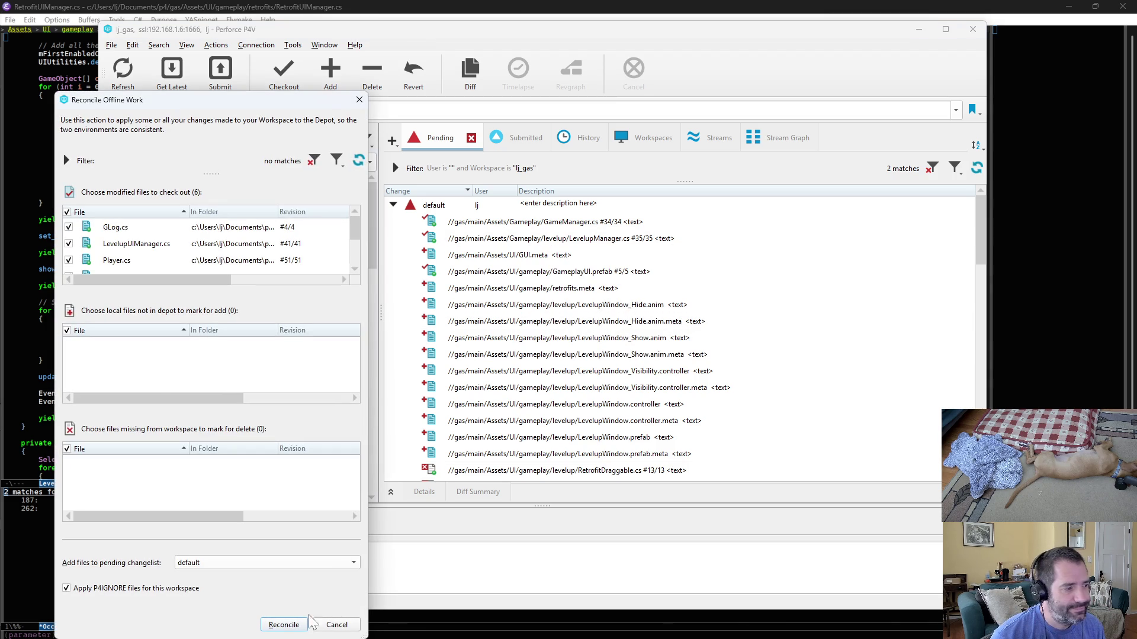
click(278, 623)
Move GLog.cs into changelist 861, DO NOT CHECK IN, and expand it.
scroll(629, 394, down, 10)
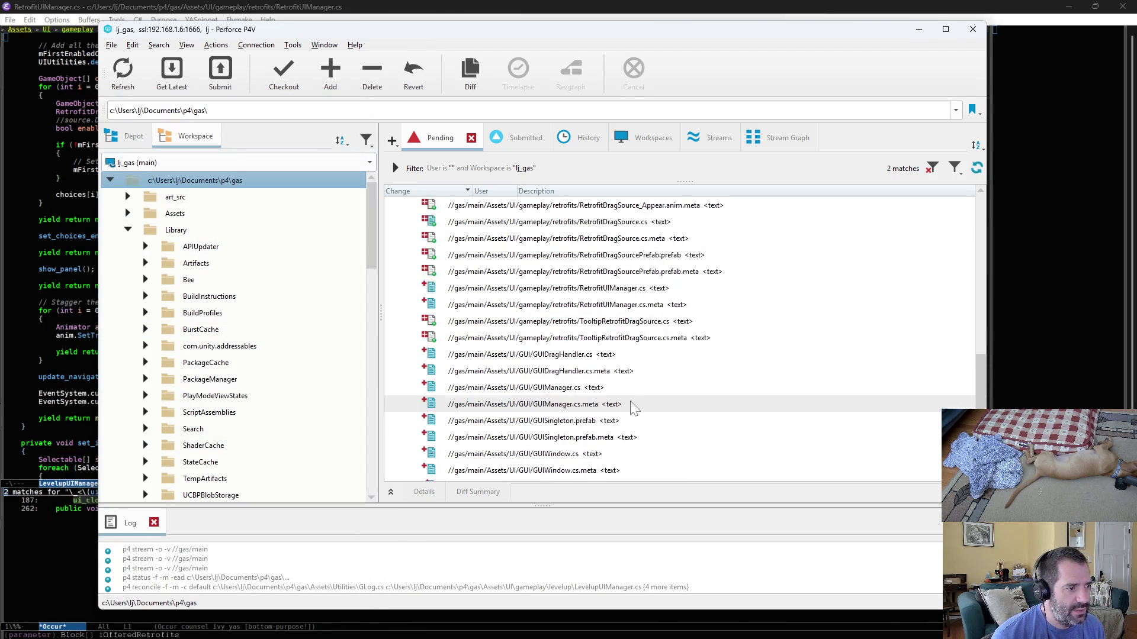
scroll(598, 260, down, 10)
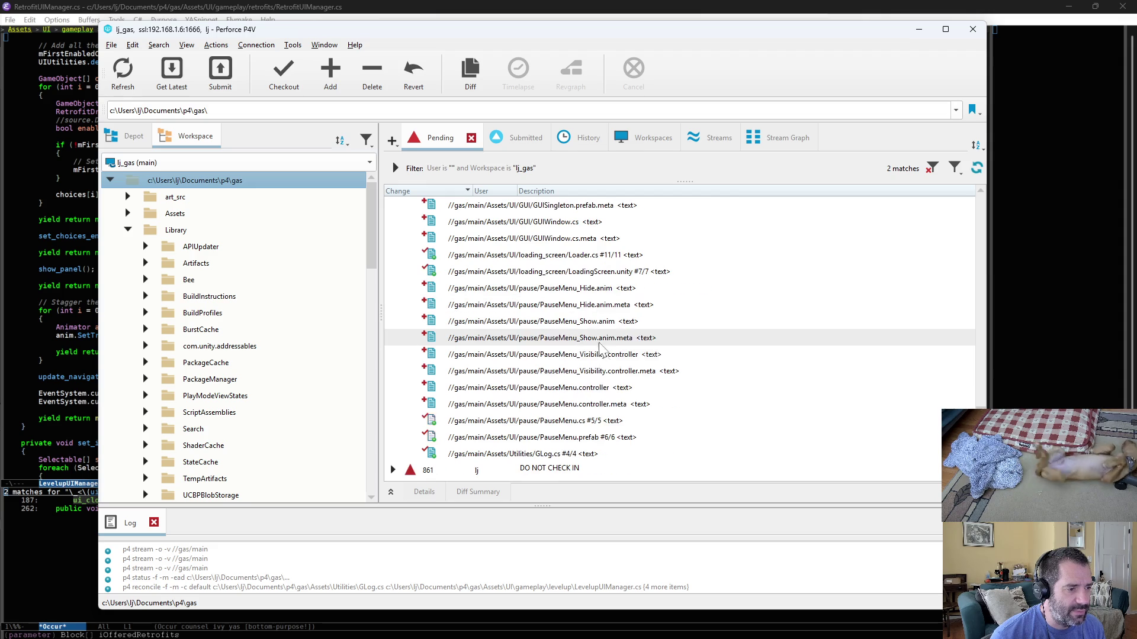
scroll(628, 438, up, 3)
scroll(627, 438, down, 3)
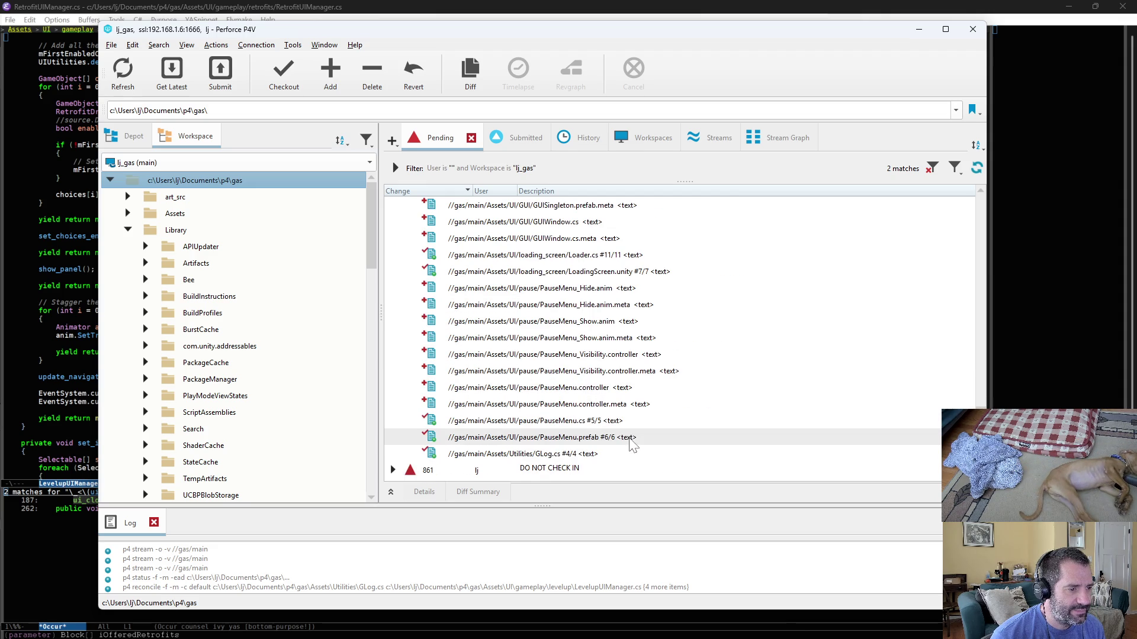
click(470, 454)
drag(470, 456, 438, 474)
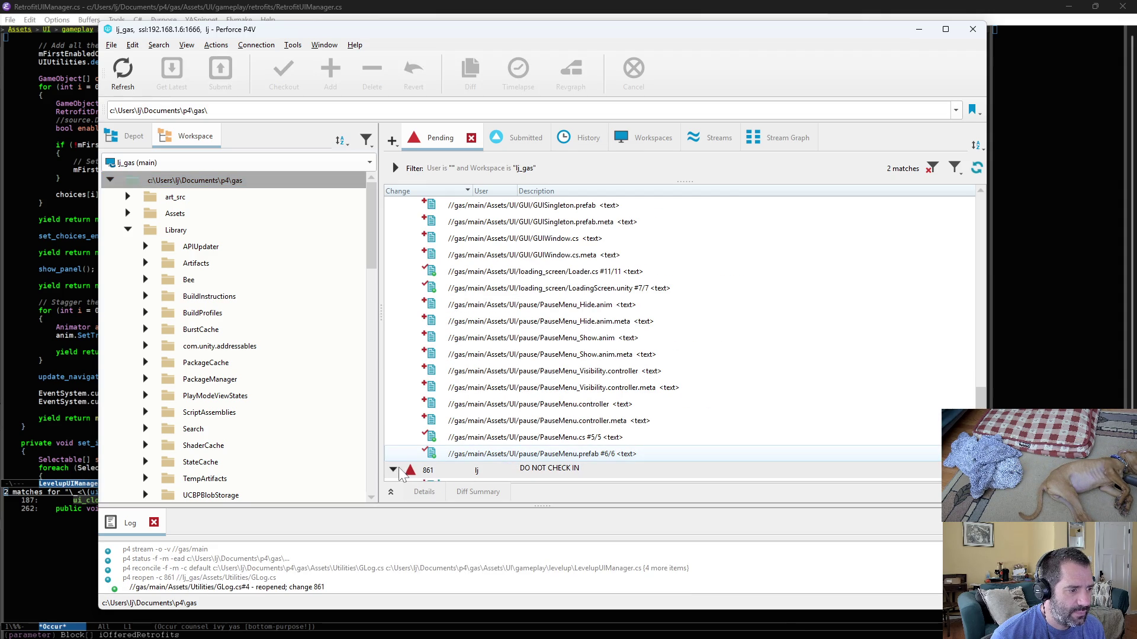
click(393, 470)
scroll(640, 458, up, 10)
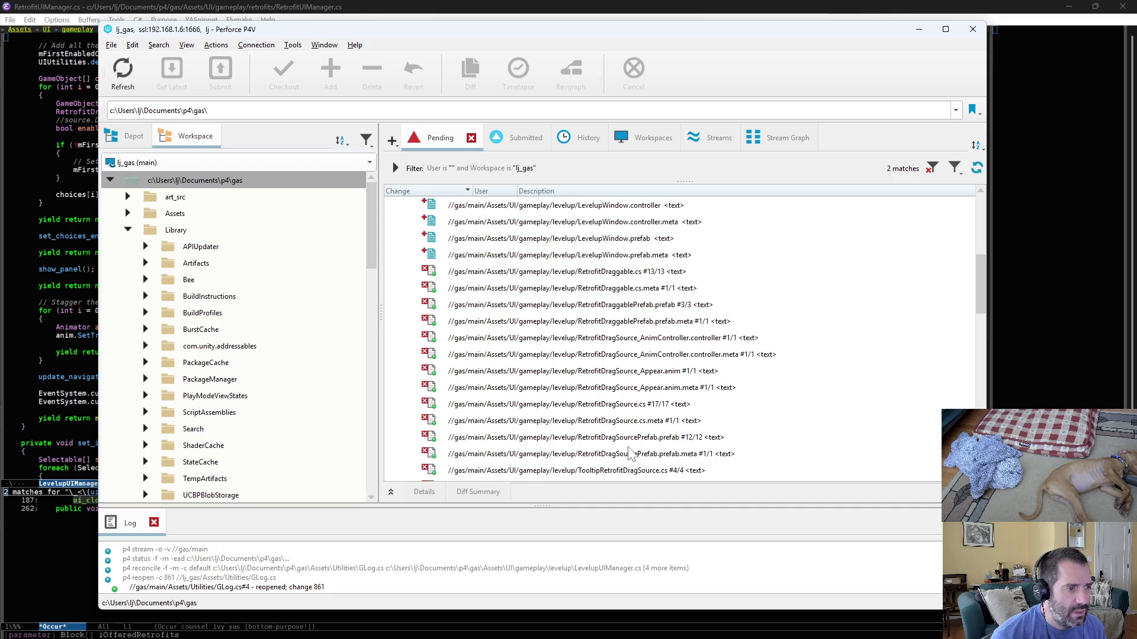
Review the GameManager.cs diff in P4Merge, scrolling through its changes.
double_click(587, 223)
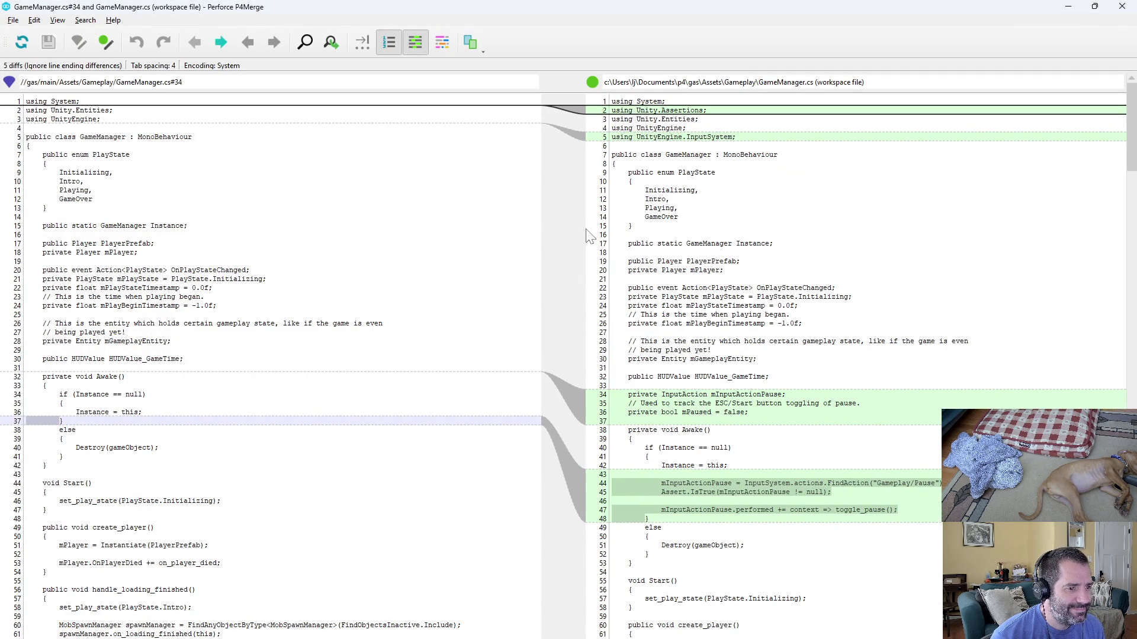
scroll(858, 355, down, 20)
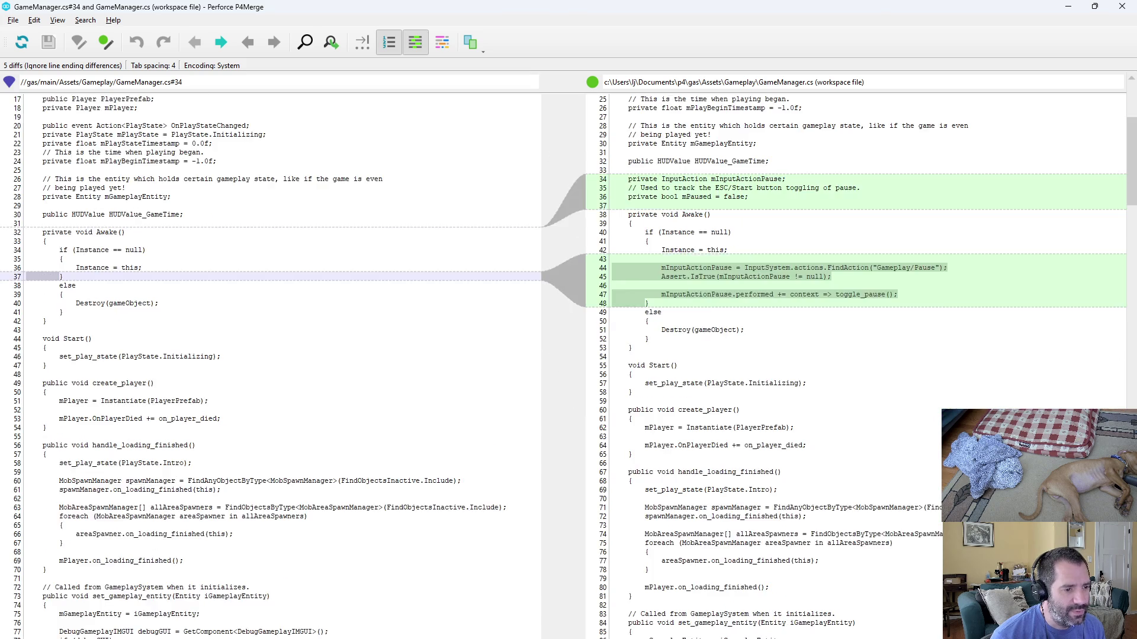
scroll(858, 355, down, 4)
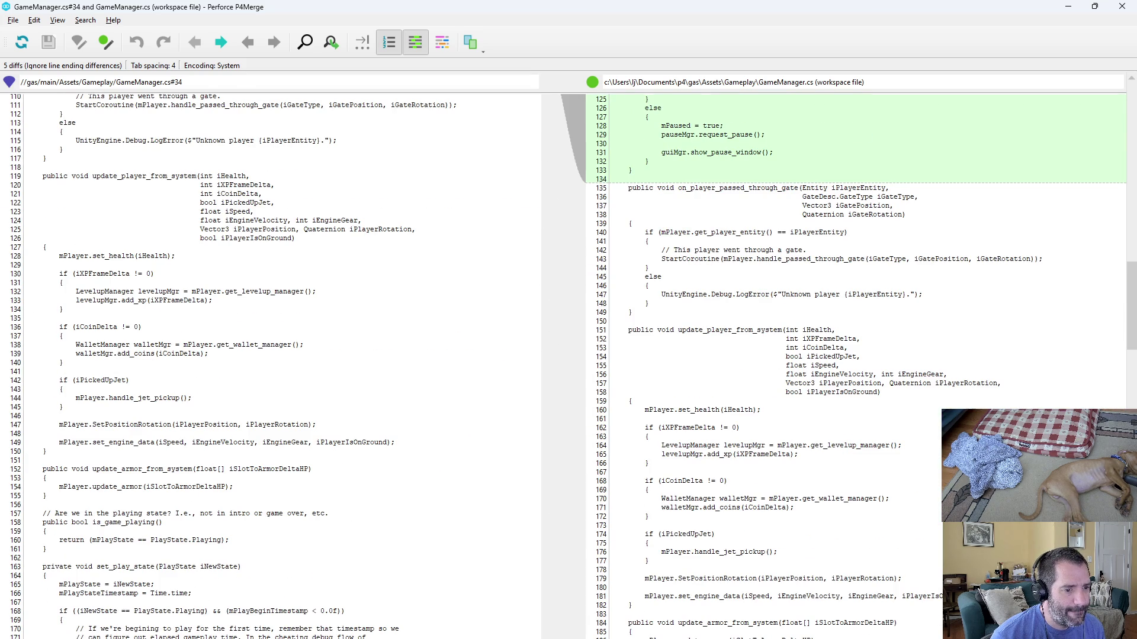
scroll(859, 355, down, 5)
key(ctrl+q)
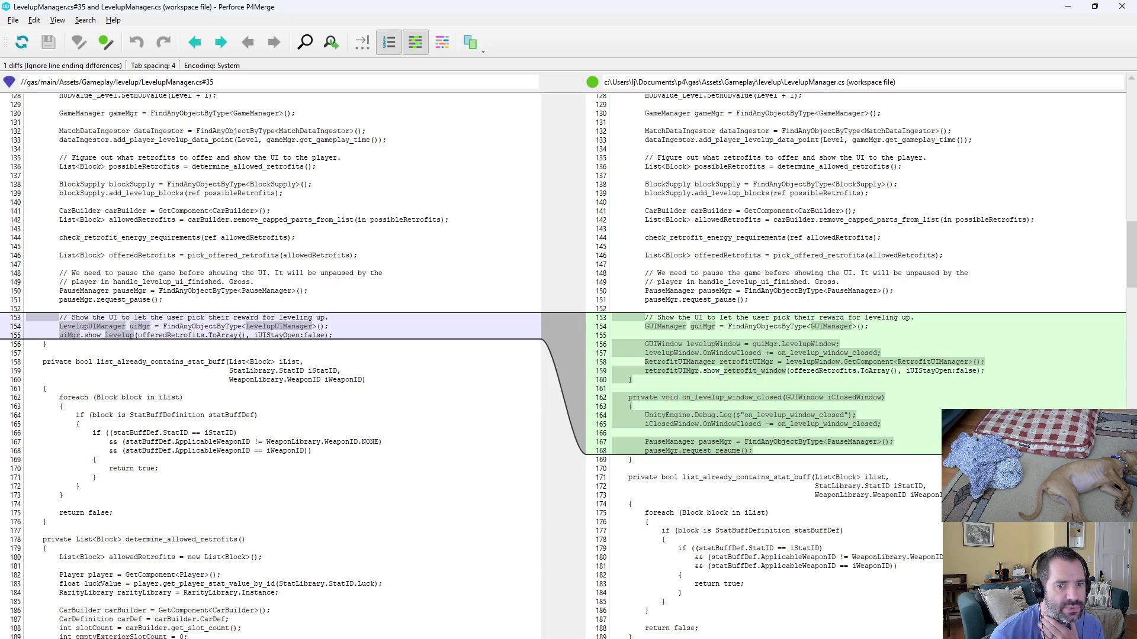
Review the LevelupManager.cs diff's window-closed hookup and show_retrofit_window call, then close P4Merge.
mouse_move(1133, 267)
mouse_down()
mouse_move(1113, 414)
mouse_move(1091, 216)
mouse_move(1106, 324)
mouse_up()
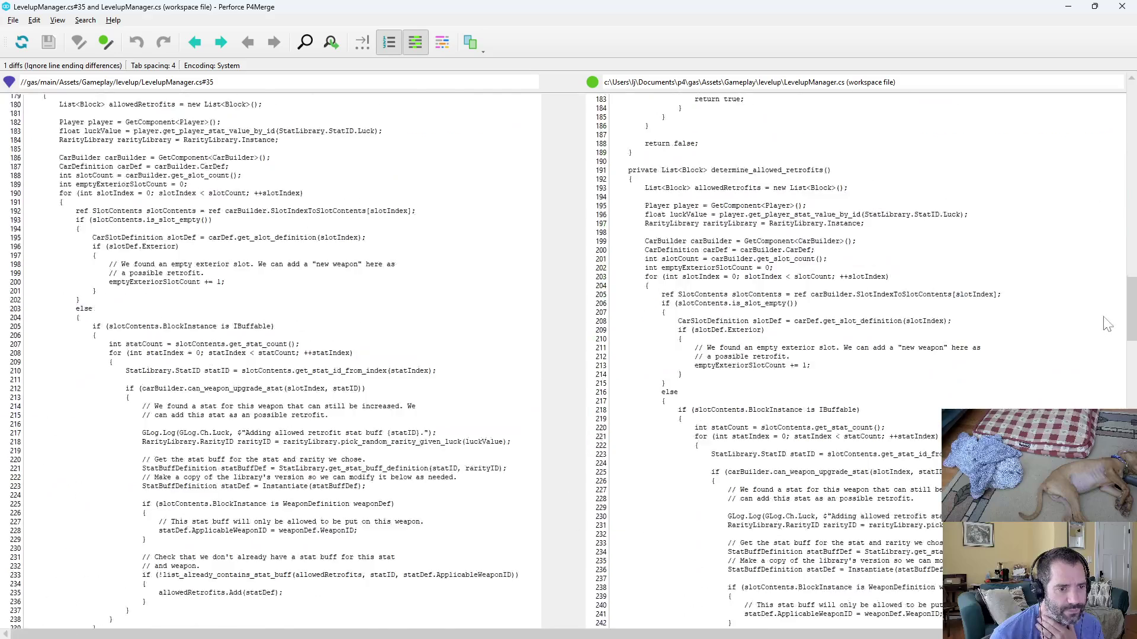
scroll(1106, 324, up, 15)
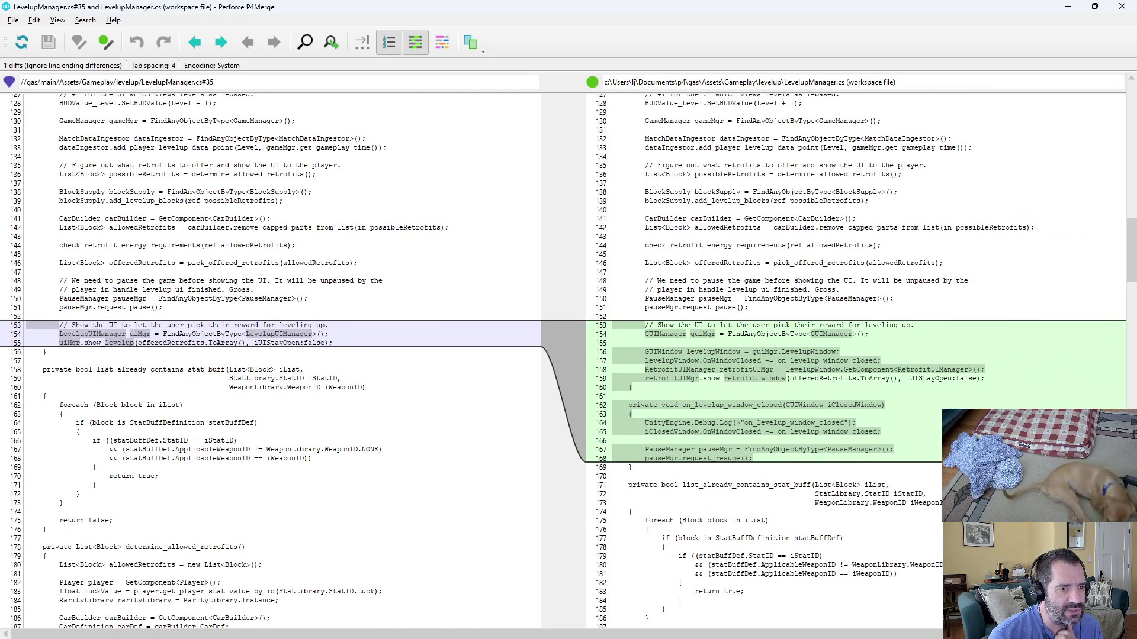
drag(753, 352, 837, 352)
drag(645, 352, 819, 361)
click(819, 361)
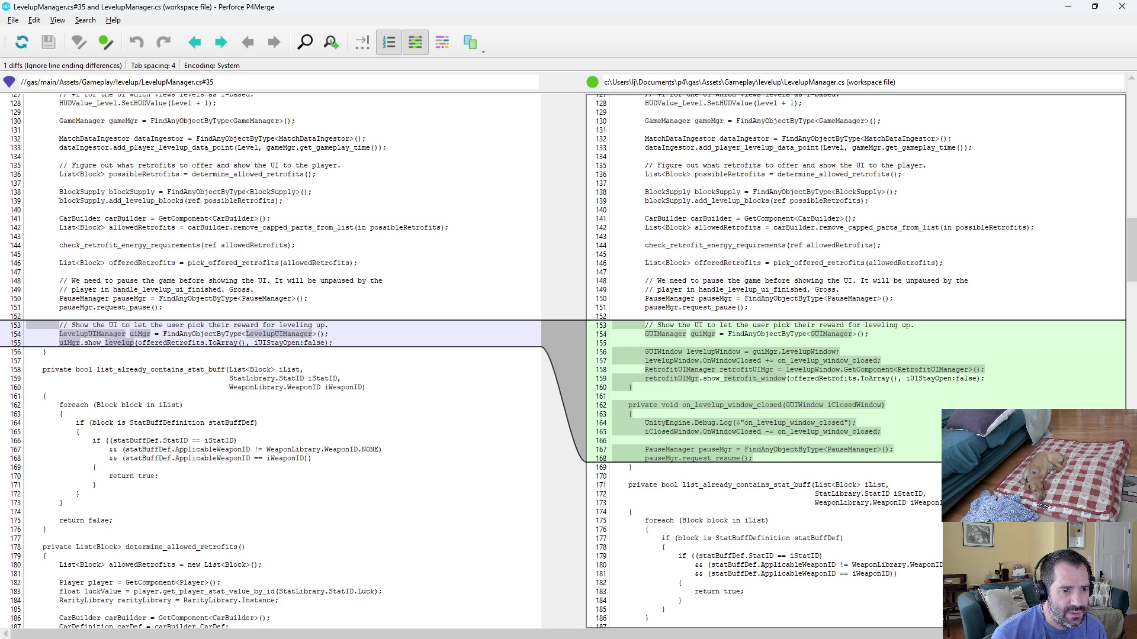
double_click(928, 378)
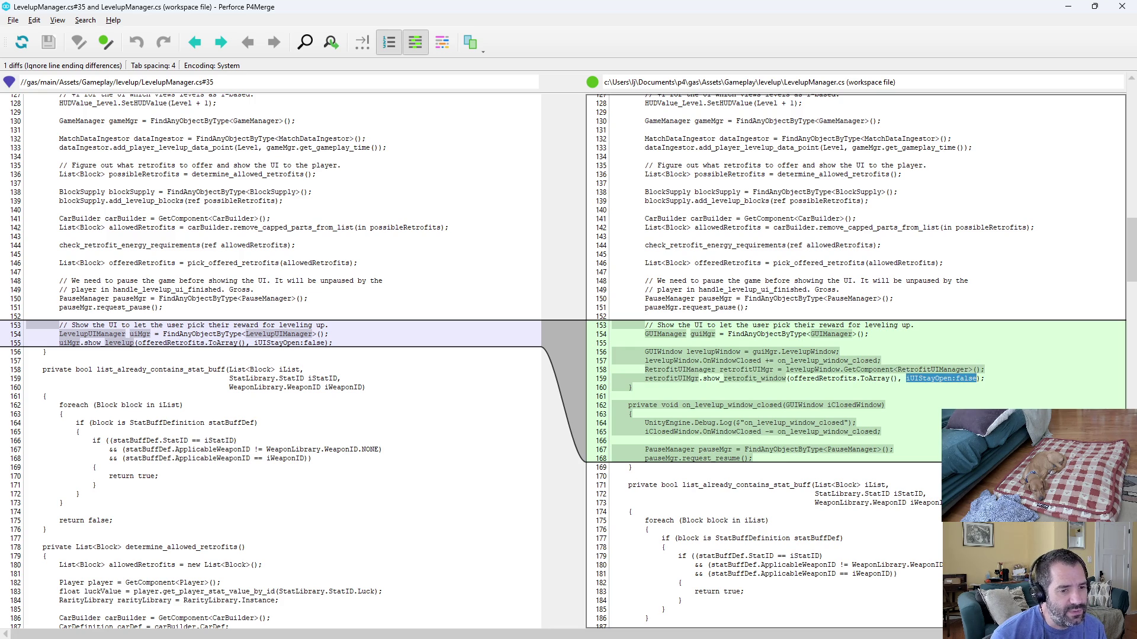
triple_click(951, 378)
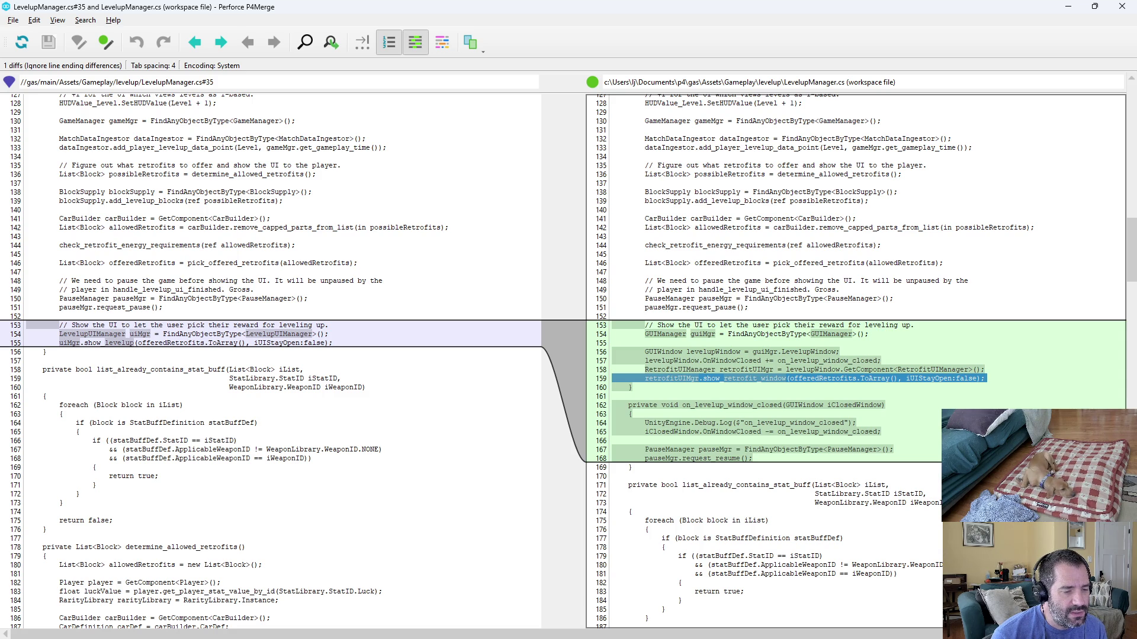
key(Escape)
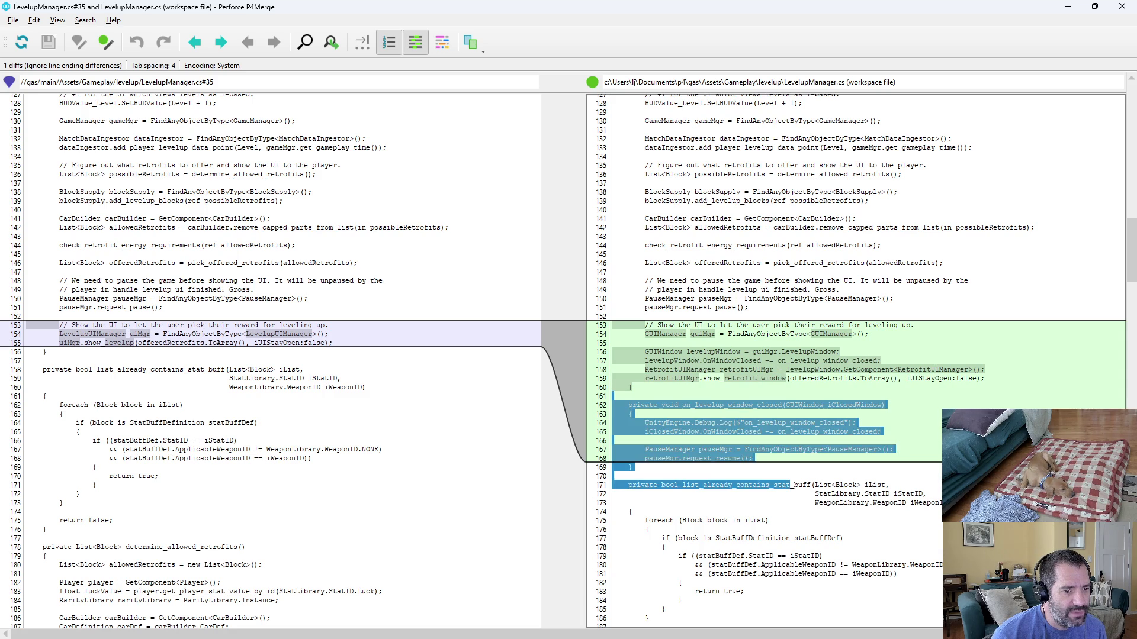
click(1124, 9)
Delete the leftover on_levelup_window_closed Debug.Log line from LevelupManager.cs and save it.
key(alt+Tab)
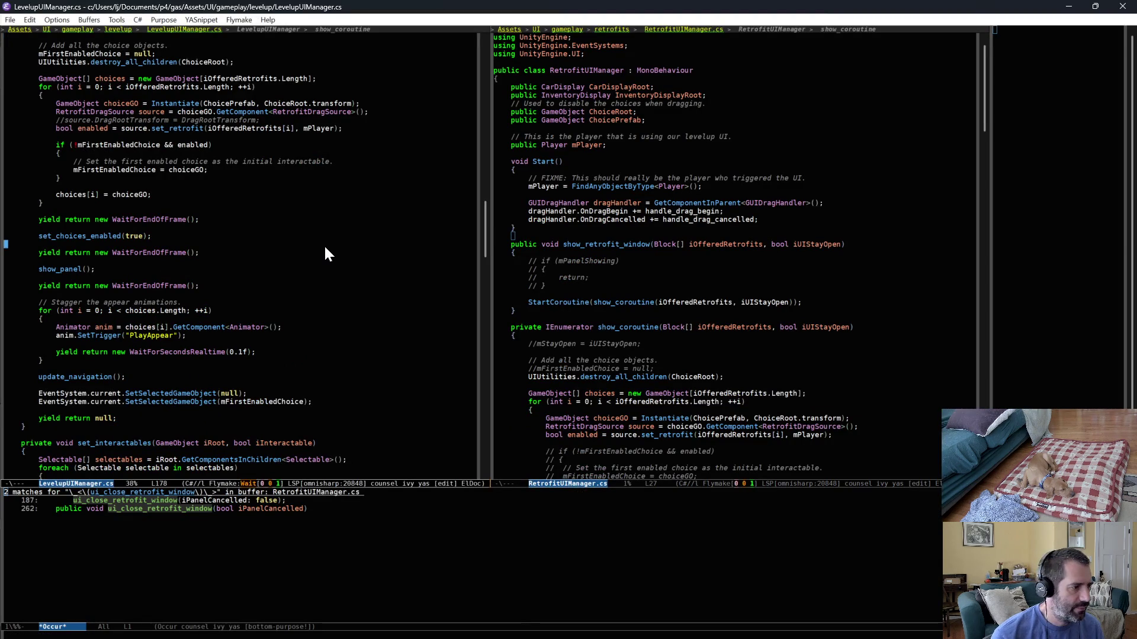
key(ctrl+x)
text(blevelupman)
key(Return)
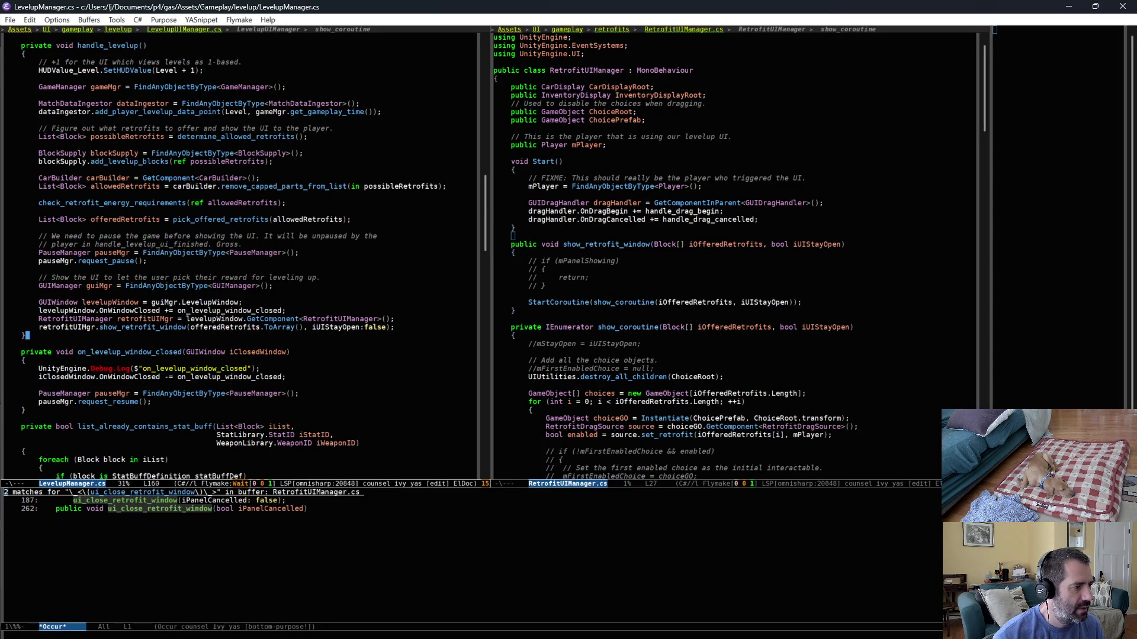
click(260, 371)
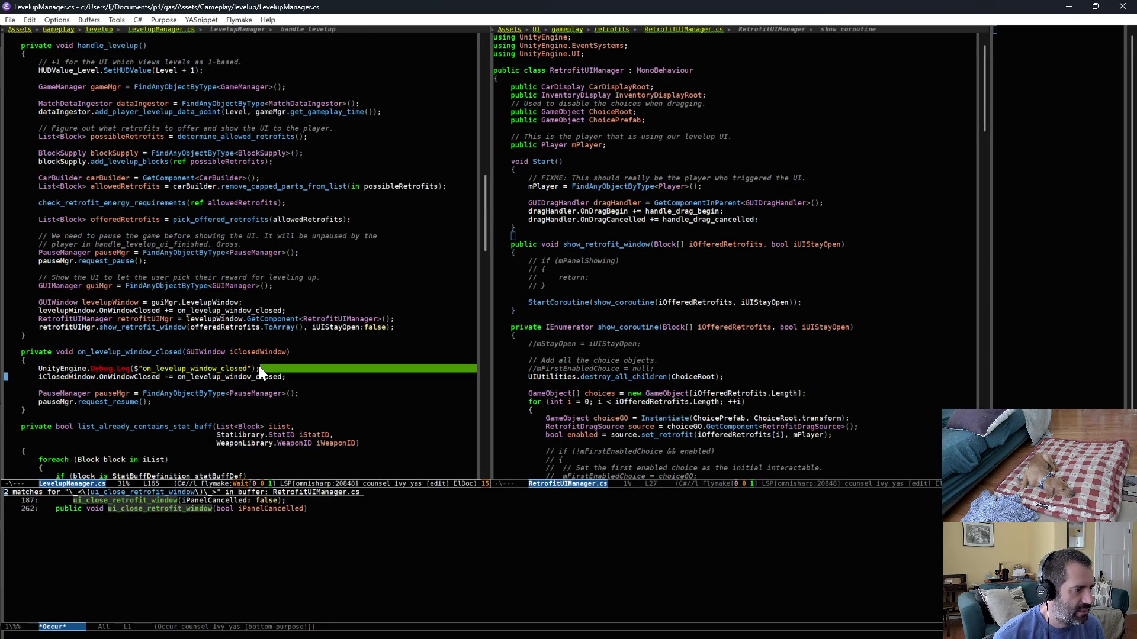
key(ctrl+shift+BackSpace)
key(ctrl+x)
key(ctrl+s)
key(alt+Tab)
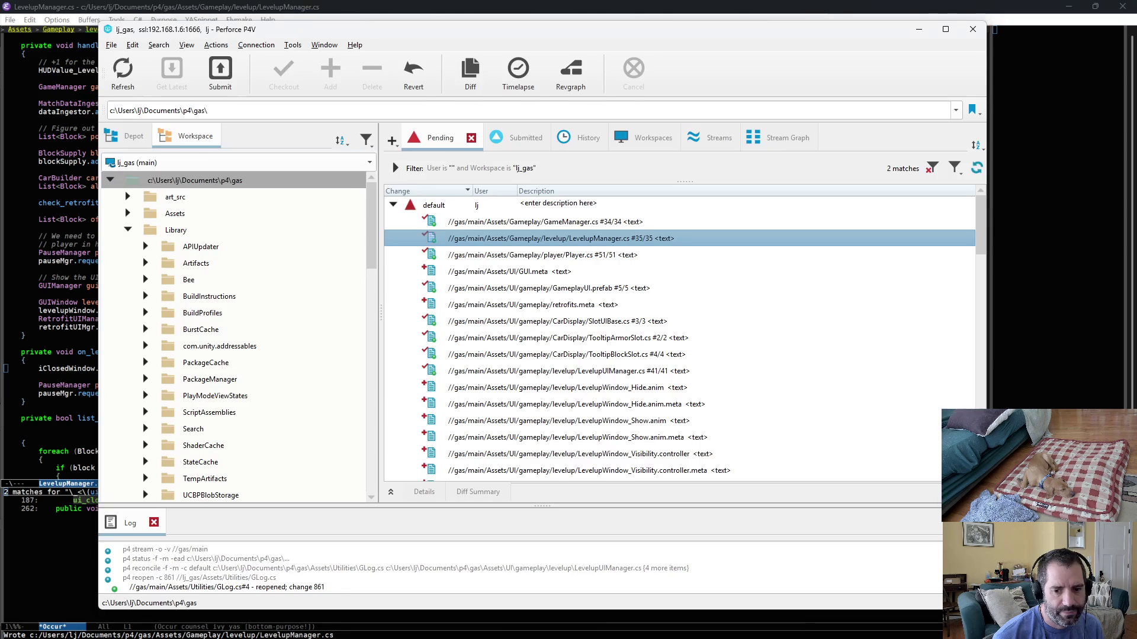
Check the Player.cs diff and revert the file if it is unchanged.
double_click(601, 256)
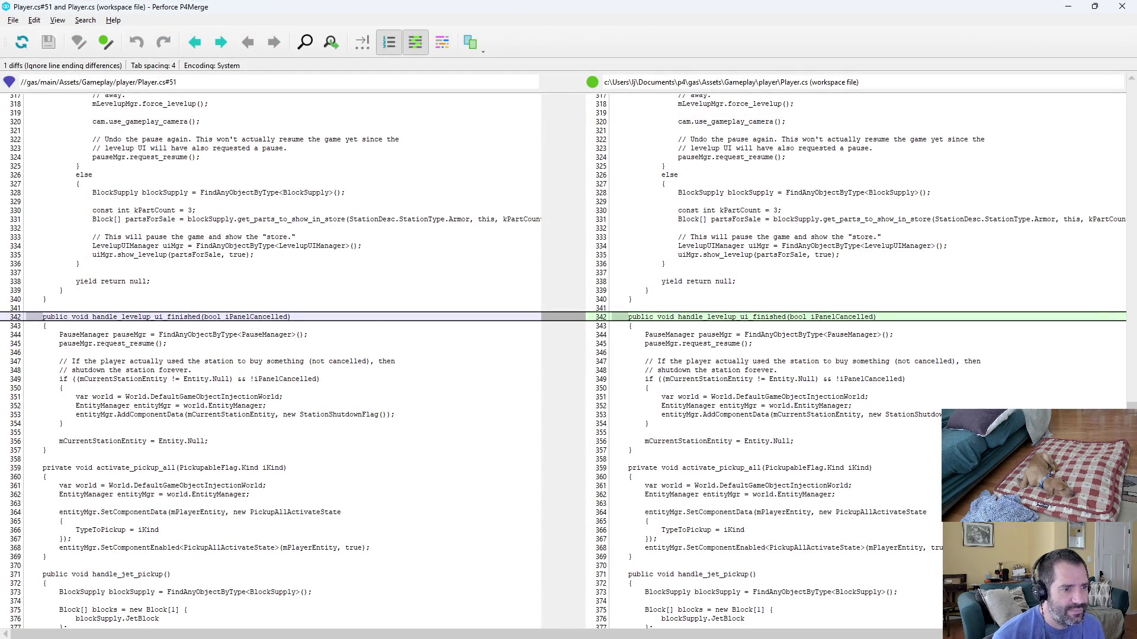
key(alt+F4)
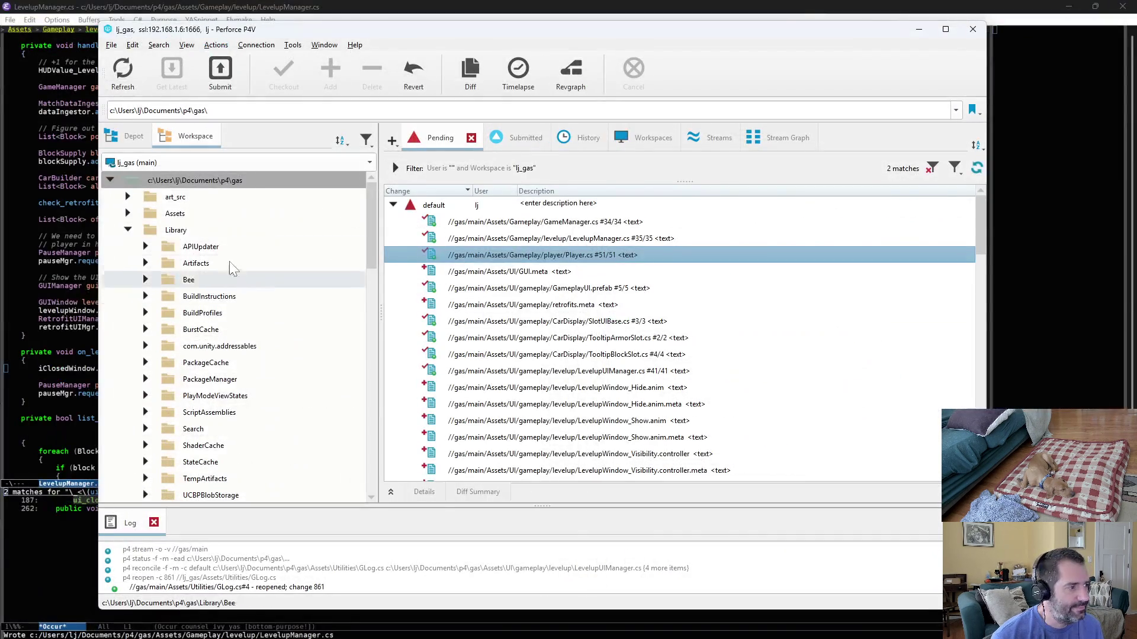
right_click(489, 256)
click(537, 72)
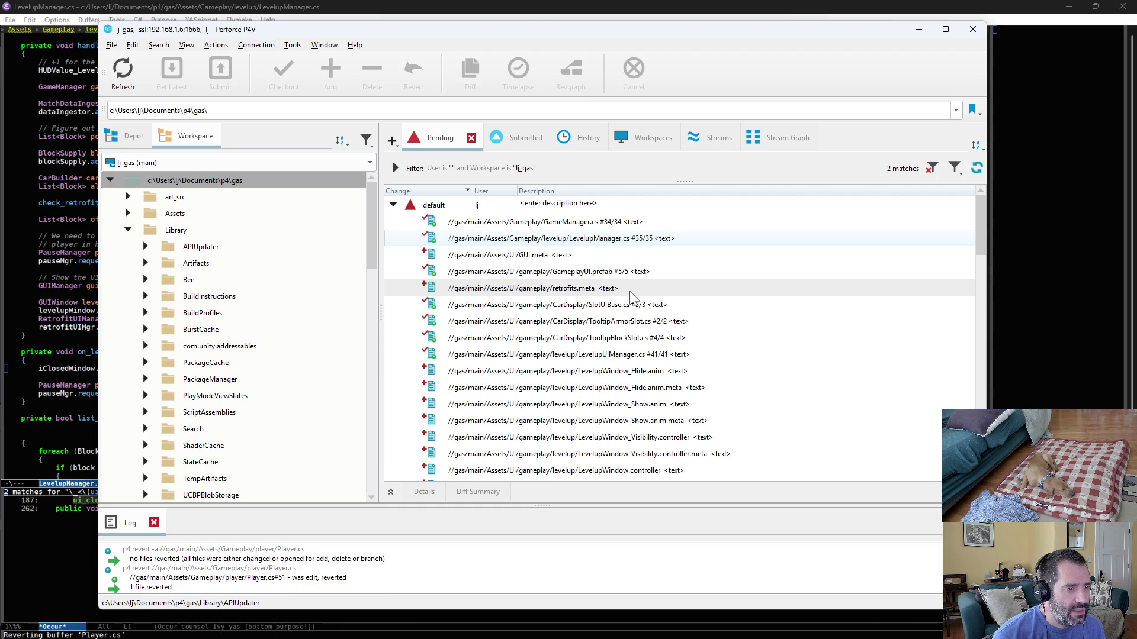
Review the SlotUIBase.cs and TooltipArmorSlot.cs diffs, closing each afterwards.
double_click(652, 304)
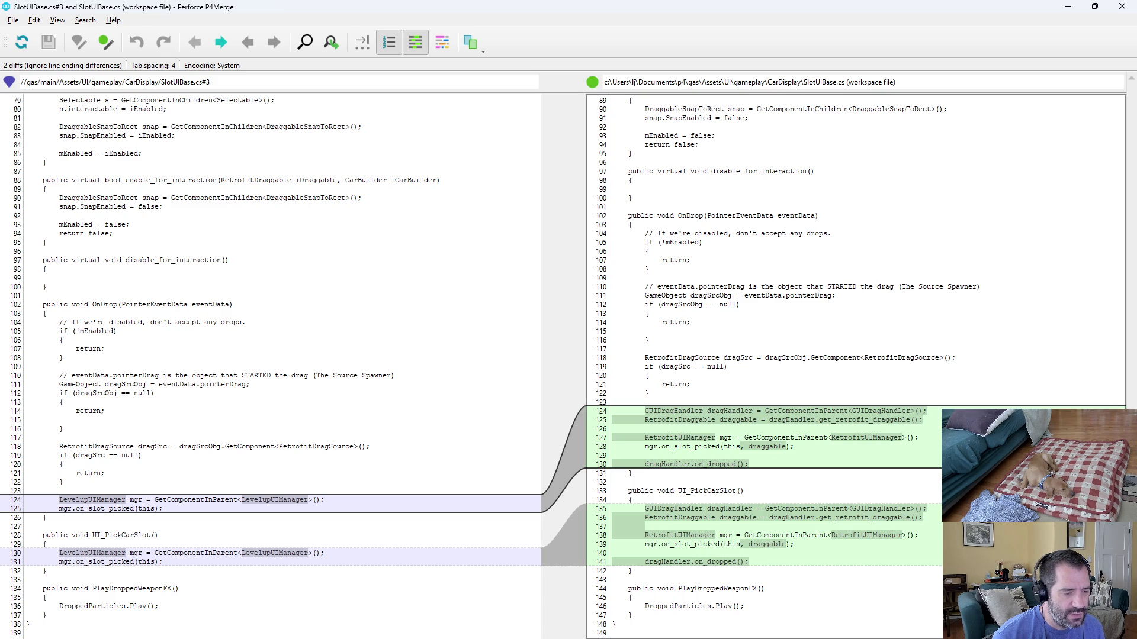
click(632, 500)
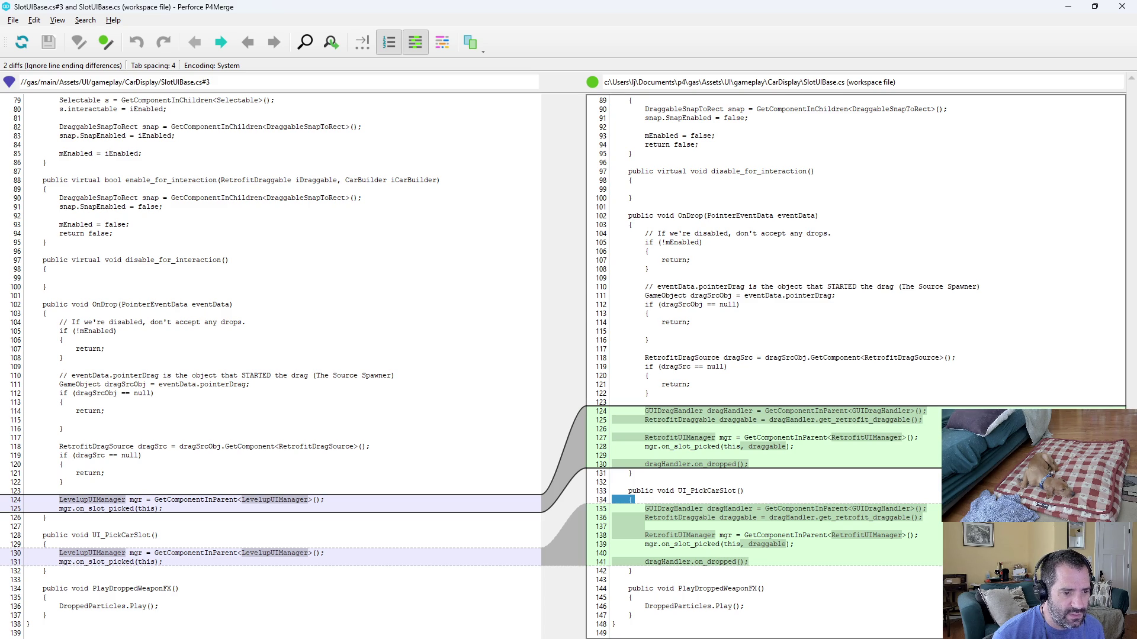
key(alt+F4)
key(Down)
key(ctrl+d)
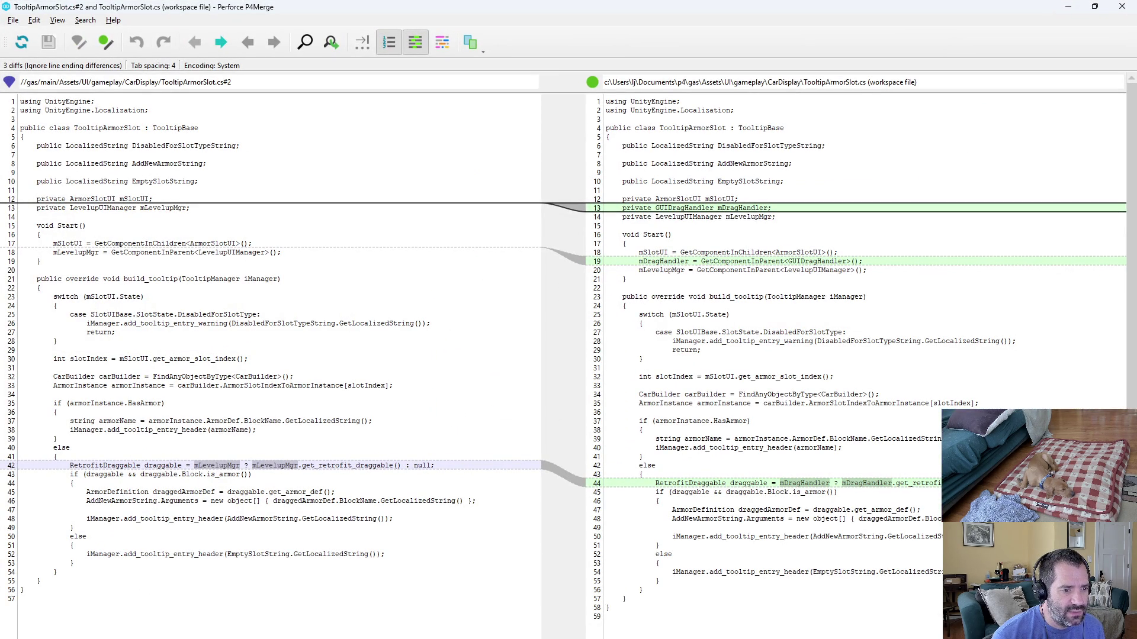
key(alt+F4)
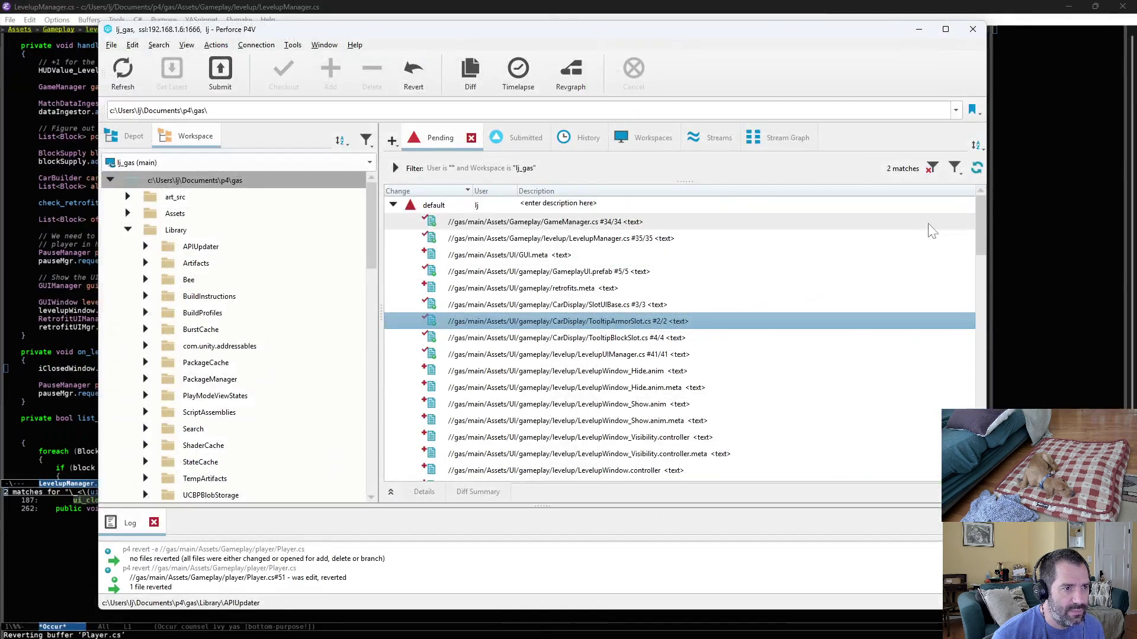
key(alt+Tab)
Delete the mLevelupMgr assignment and declaration lines from TooltipArmorSlot.cs and save it.
key(ctrl+x)
text(btoo)
key(Down)
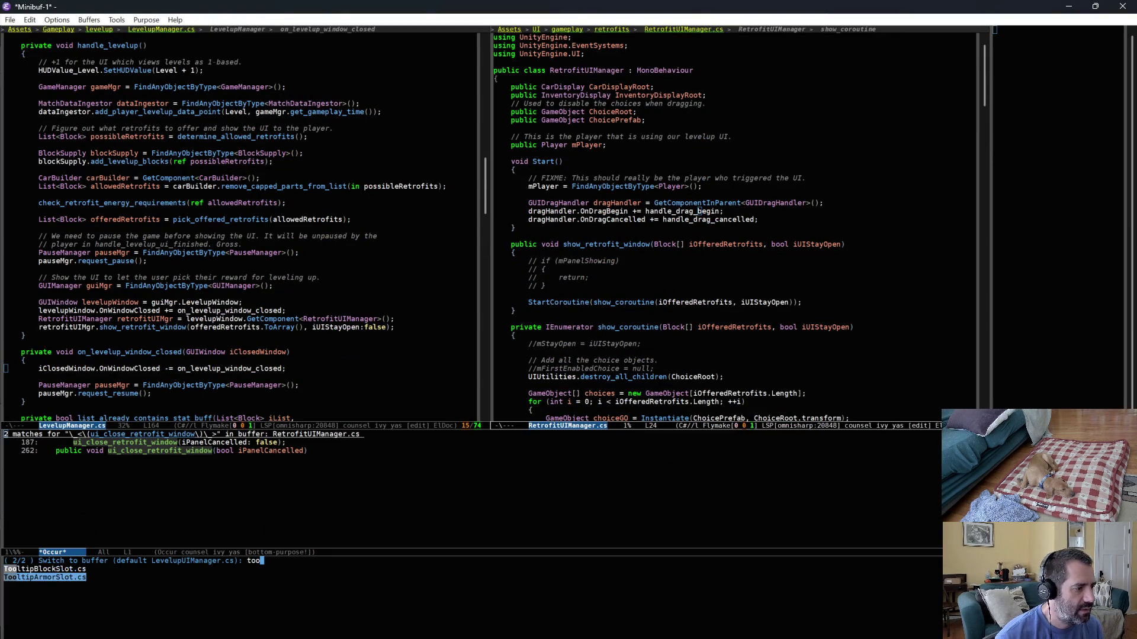
key(Return)
key(alt+s)
key(o)
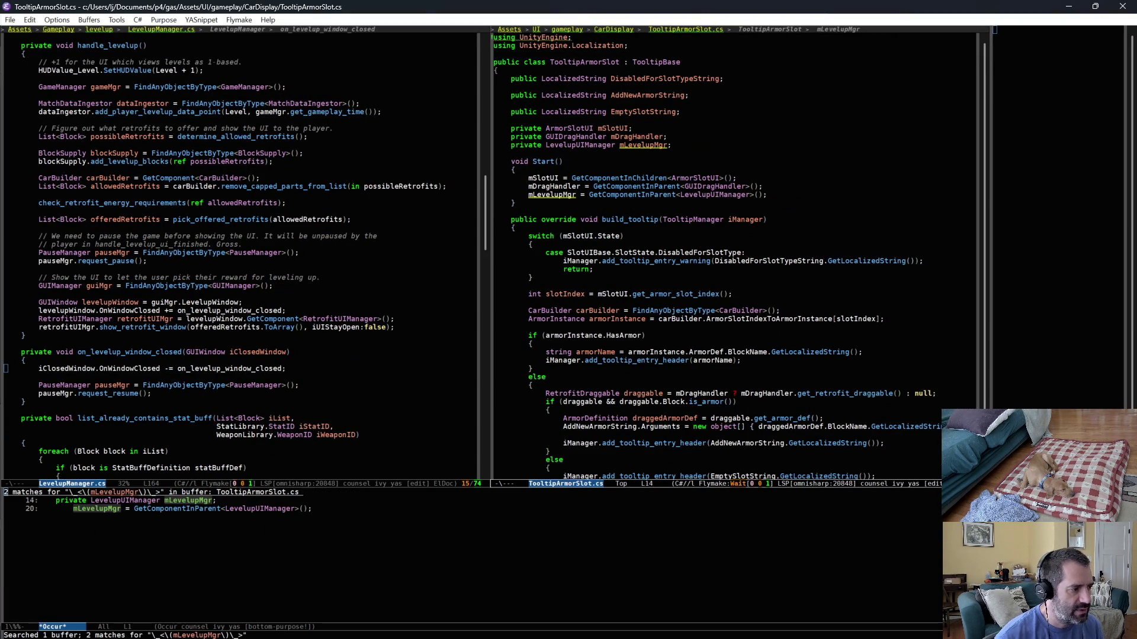
key(alt+g)
key(n)
key(ctrl+shift+BackSpace)
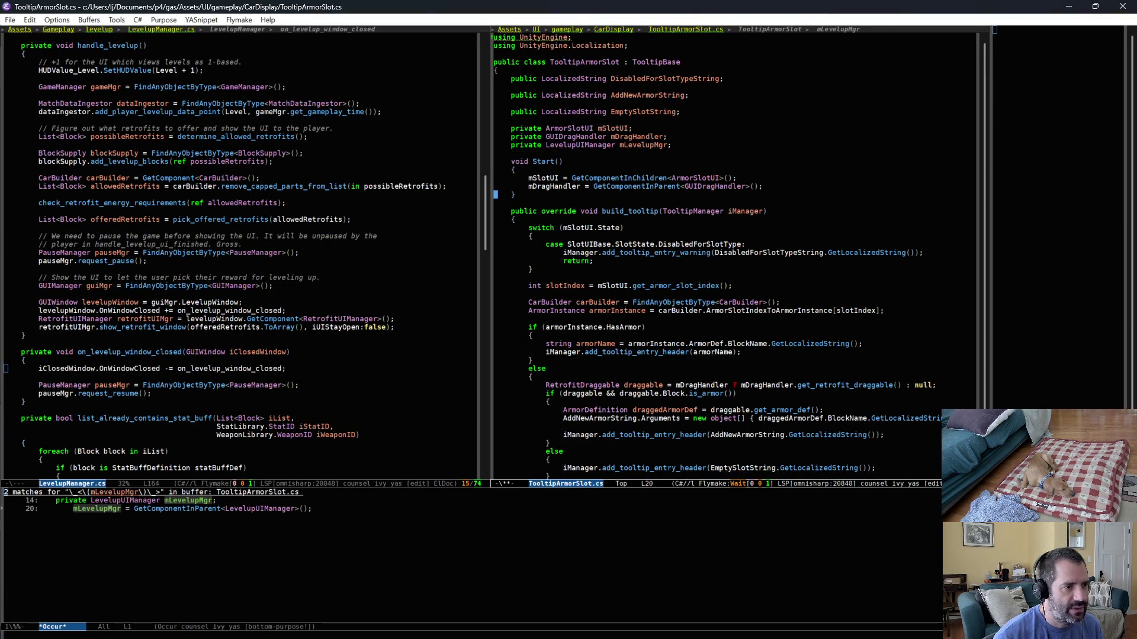
key(Up)
key(Up)
key(Up)
key(ctrl+shift+BackSpace)
key(ctrl+x)
key(ctrl+s)
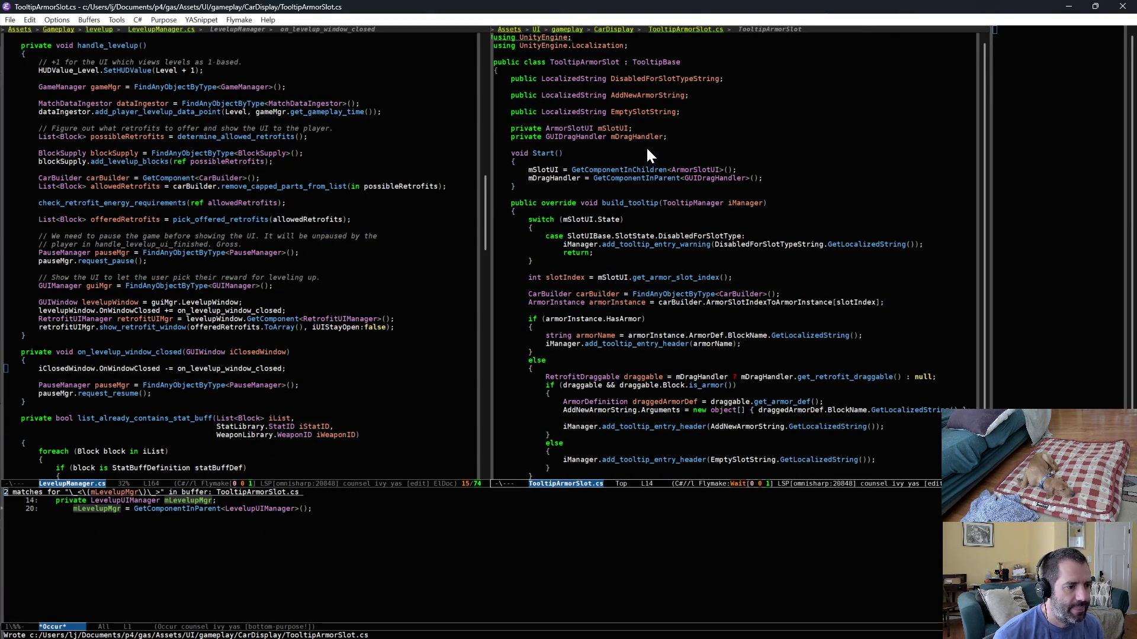
Delete the mLevelupMgr assignment and line-24 declaration from TooltipBlockSlot.cs and save it.
key(ctrl+x)
text(btool)
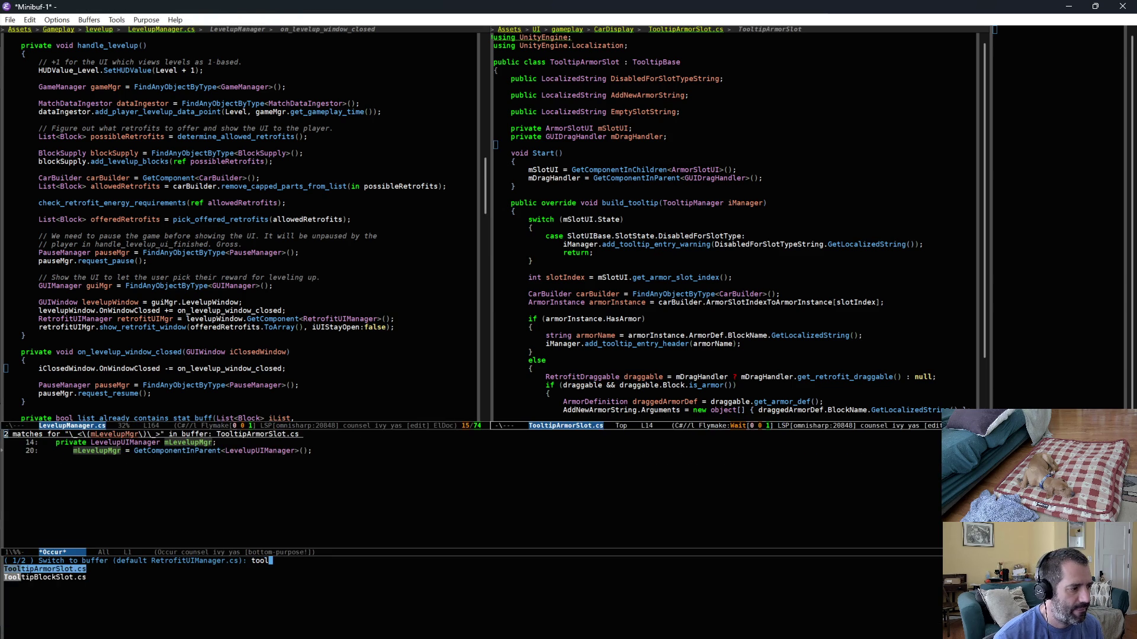
key(Down)
key(Return)
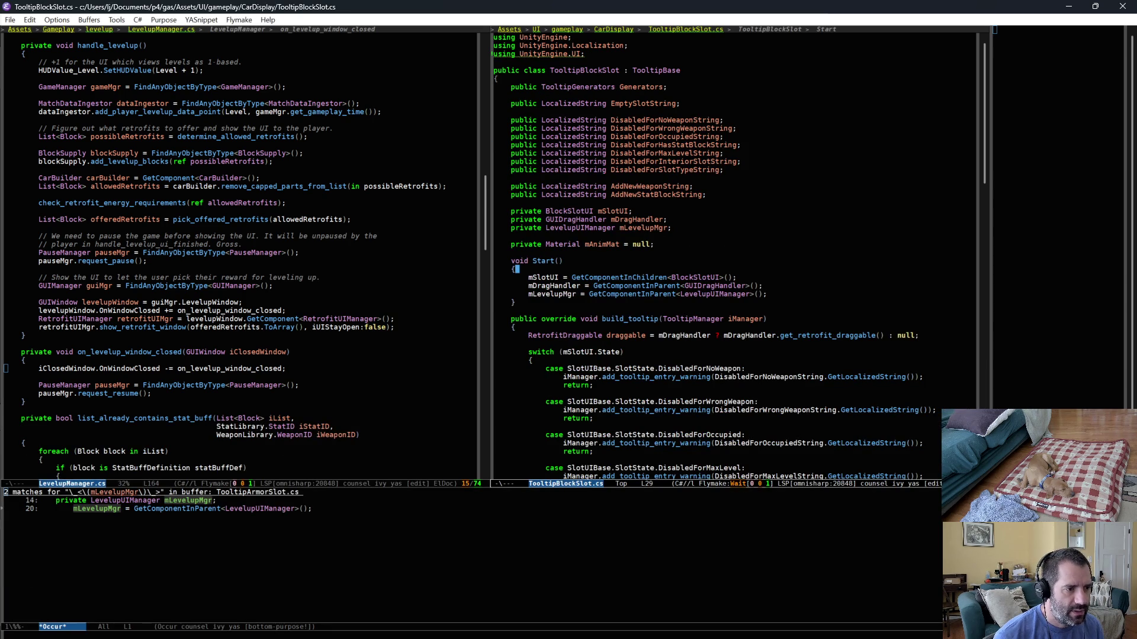
key(alt+s)
key(o)
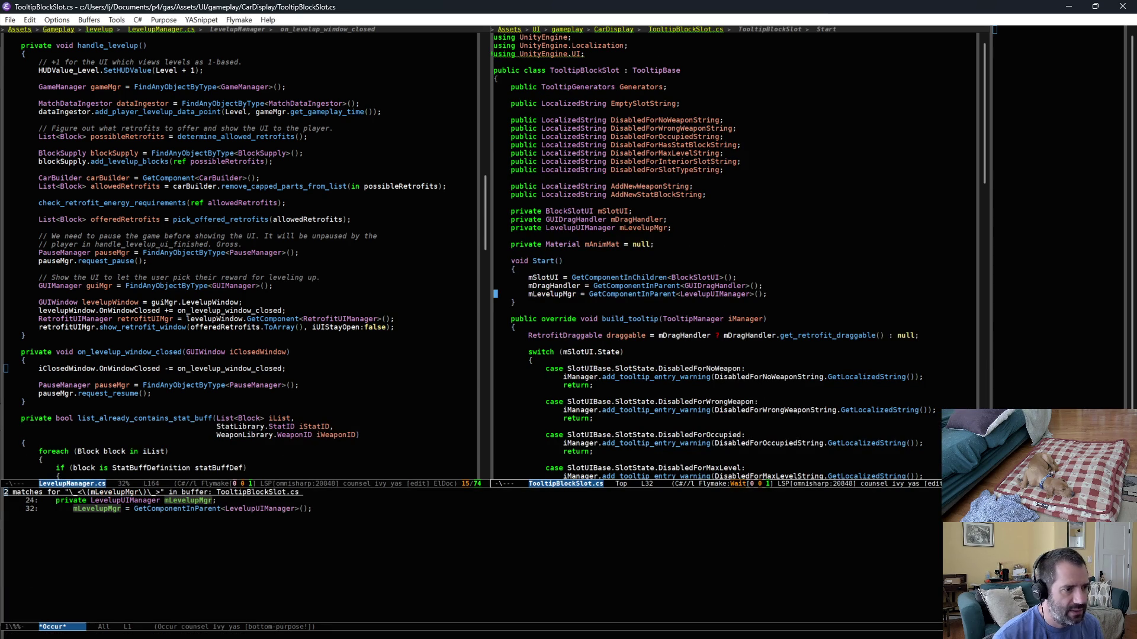
key(ctrl+shift+BackSpace)
key(alt+g)
key(n)
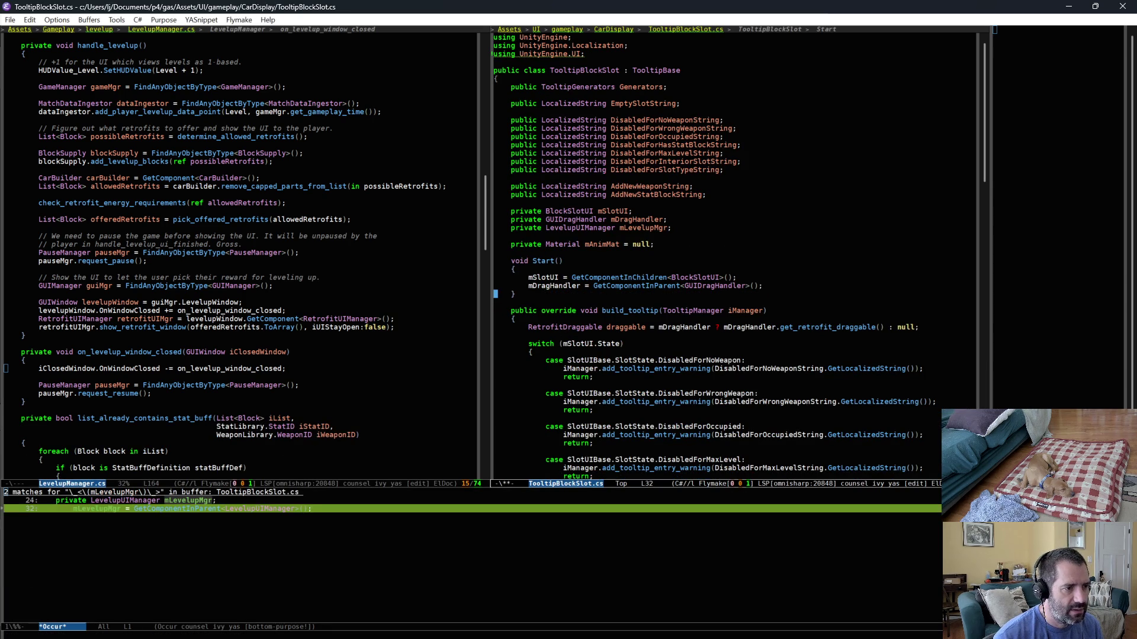
key(alt+g)
key(p)
key(ctrl+shift+BackSpace)
key(ctrl+x)
key(ctrl+s)
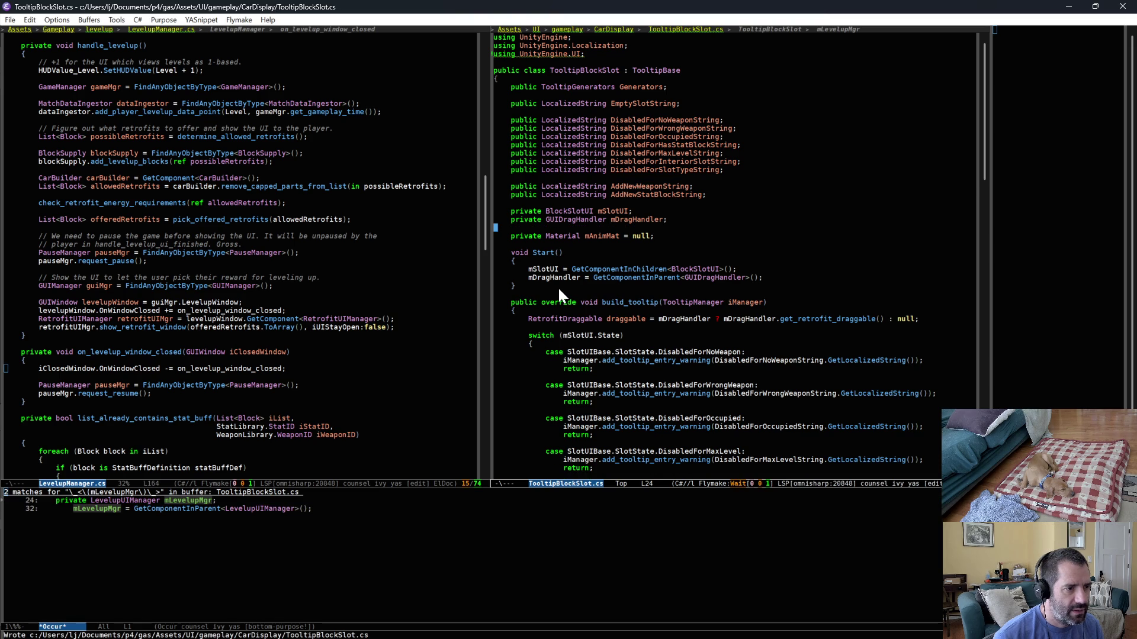
key(alt+Tab)
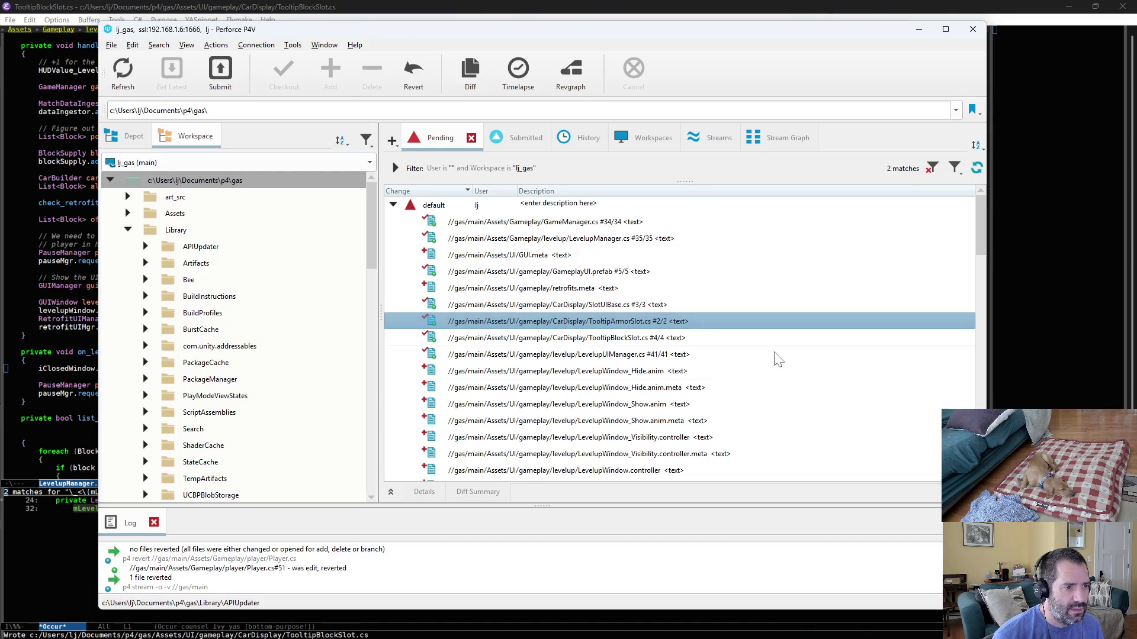
Let Unity recompile the scripts, then review the TooltipBlockSlot.cs diff against the depot.
key(alt+Tab)
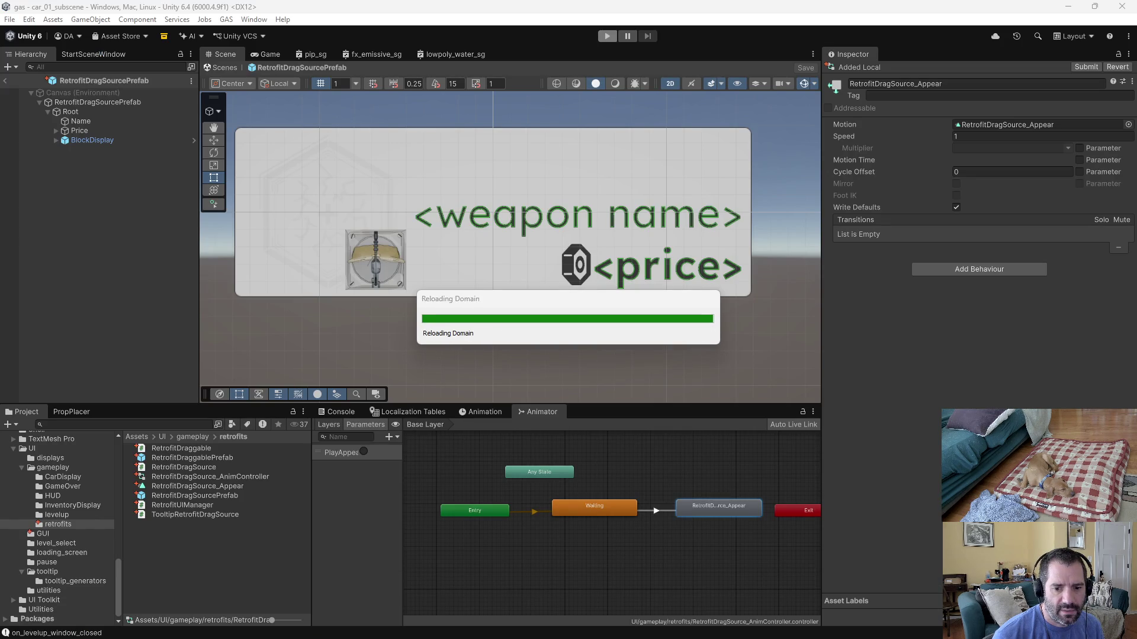
key(alt+Tab)
key(alt+Tab)
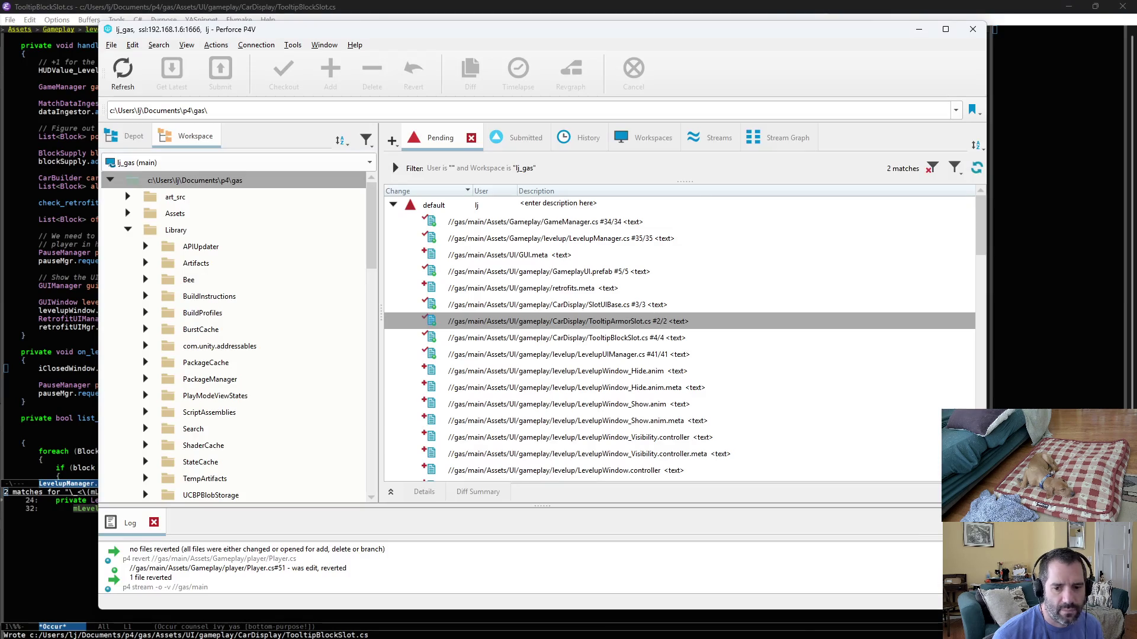
double_click(620, 332)
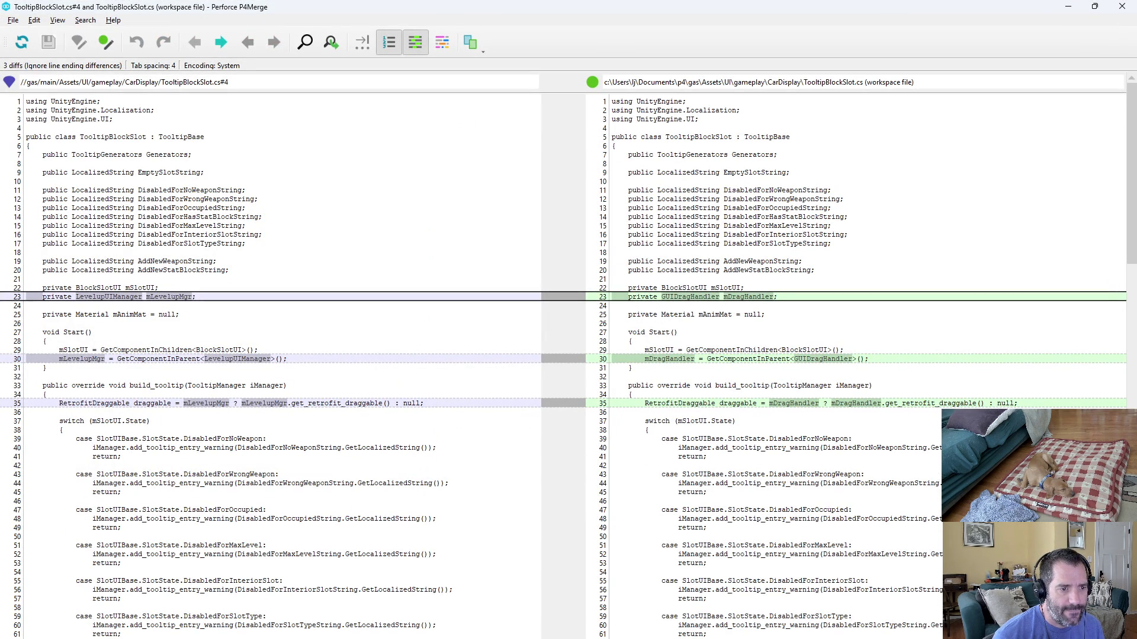
scroll(612, 336, down, 3)
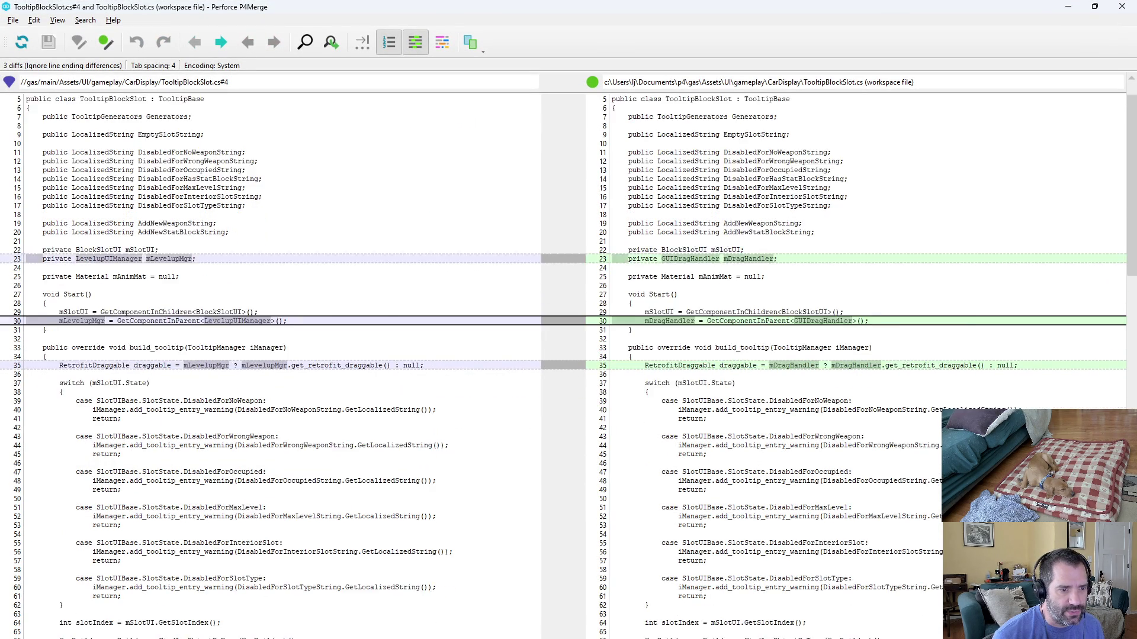
key(alt+F4)
Review the LevelupUIManager.cs diff against its depot version.
double_click(612, 354)
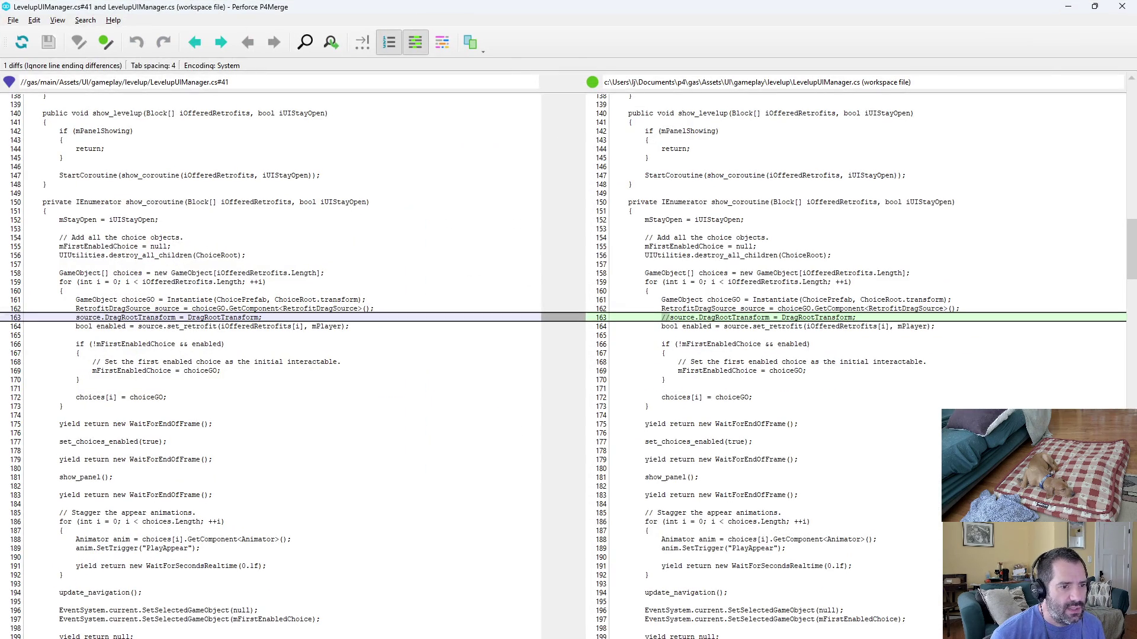
key(alt+F4)
scroll(611, 354, down, 3)
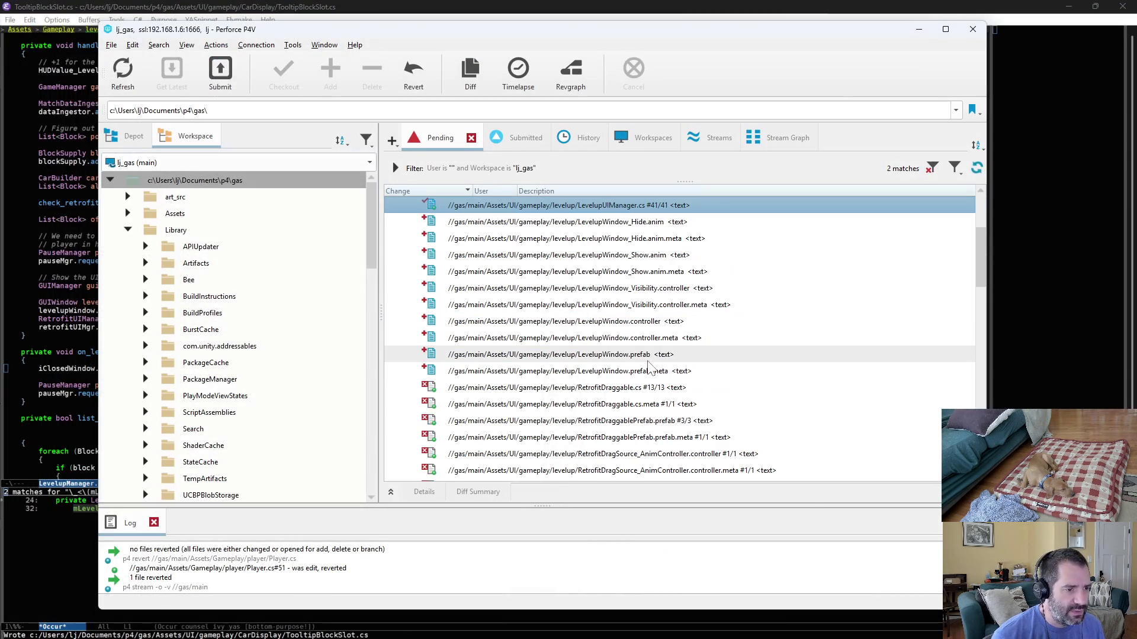
Move down the pending file list to the LevelupWindow.prefab.meta entry.
click(609, 221)
click(611, 238)
click(614, 255)
click(615, 272)
click(619, 287)
click(621, 304)
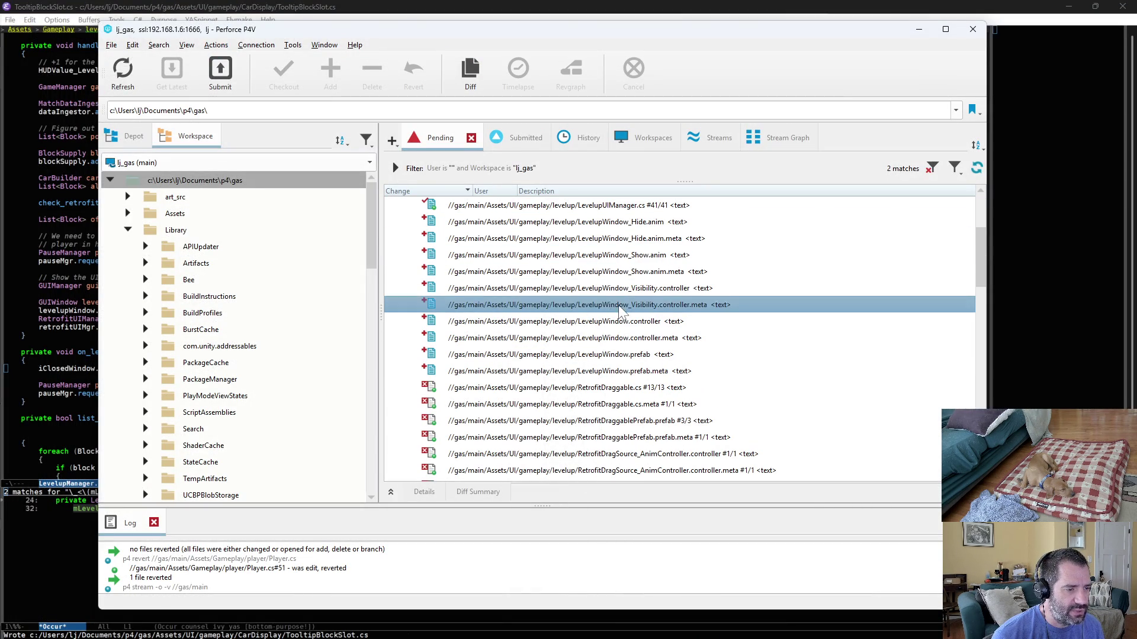
click(627, 321)
click(637, 338)
click(646, 354)
click(657, 371)
scroll(667, 376, down, 2)
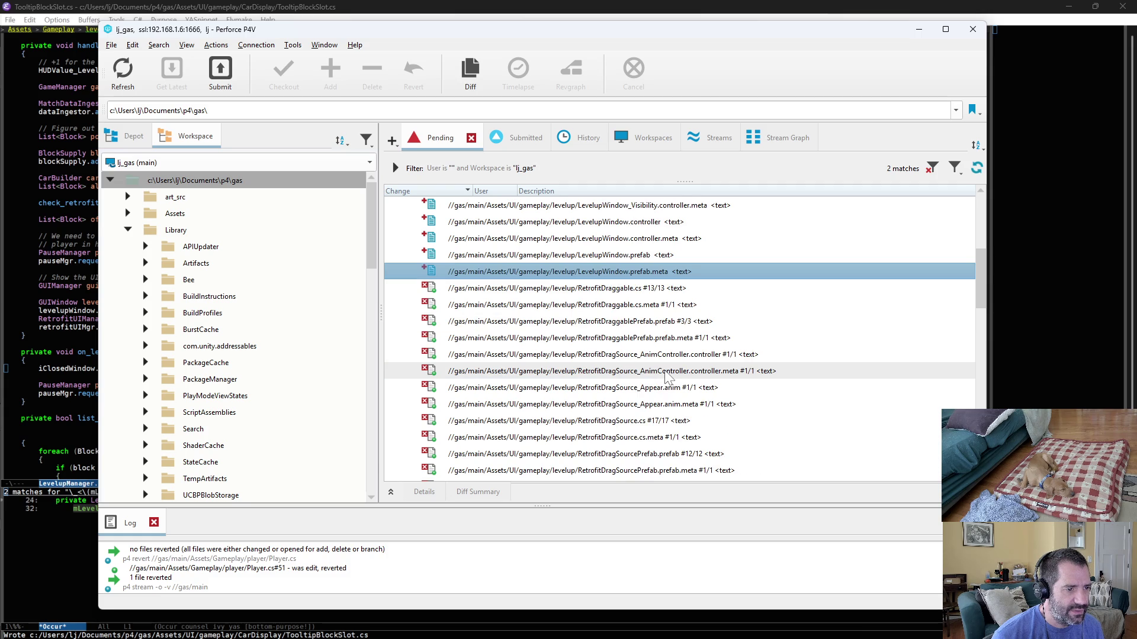
Compare the levelup and retrofits RetrofitDraggable.cs files, which turn out identical.
key(Down)
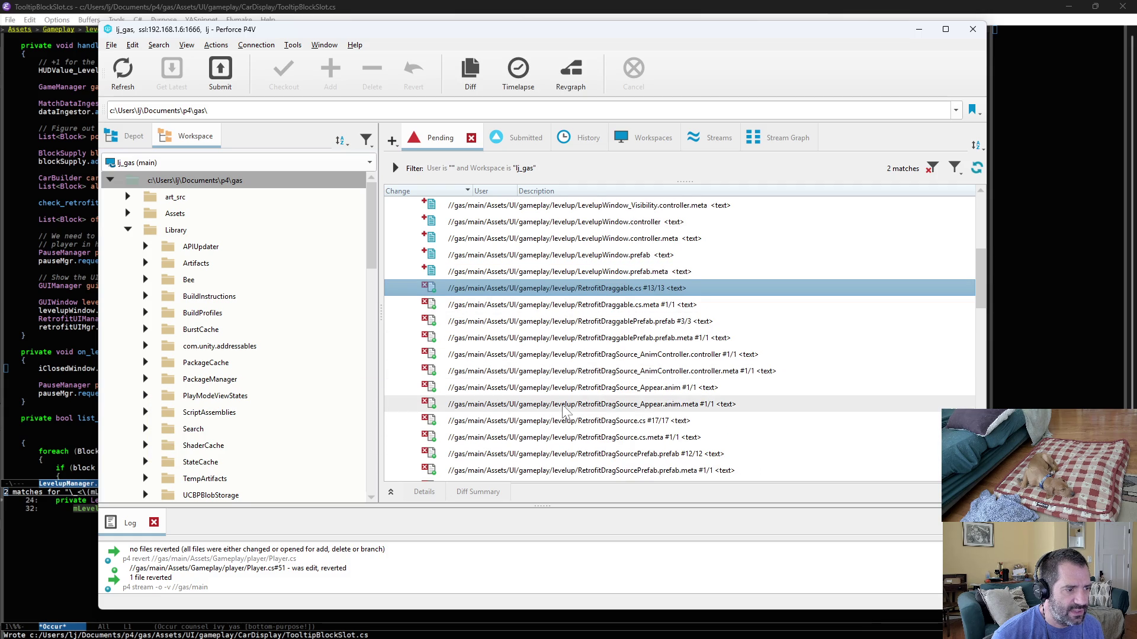
scroll(566, 411, down, 2)
click(649, 421)
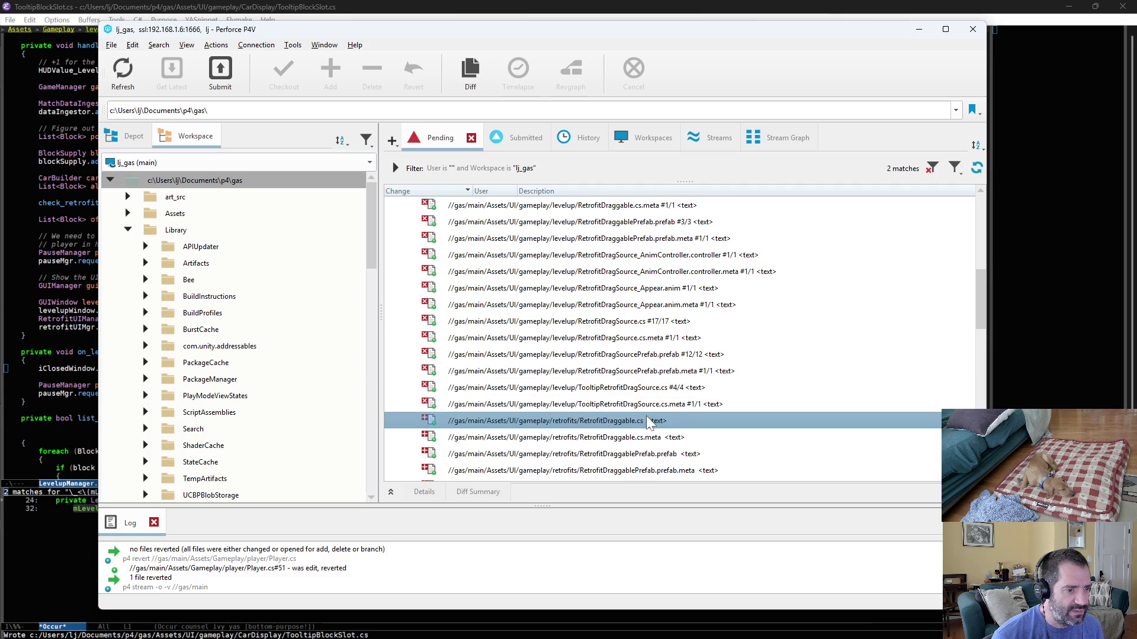
key(ctrl+d)
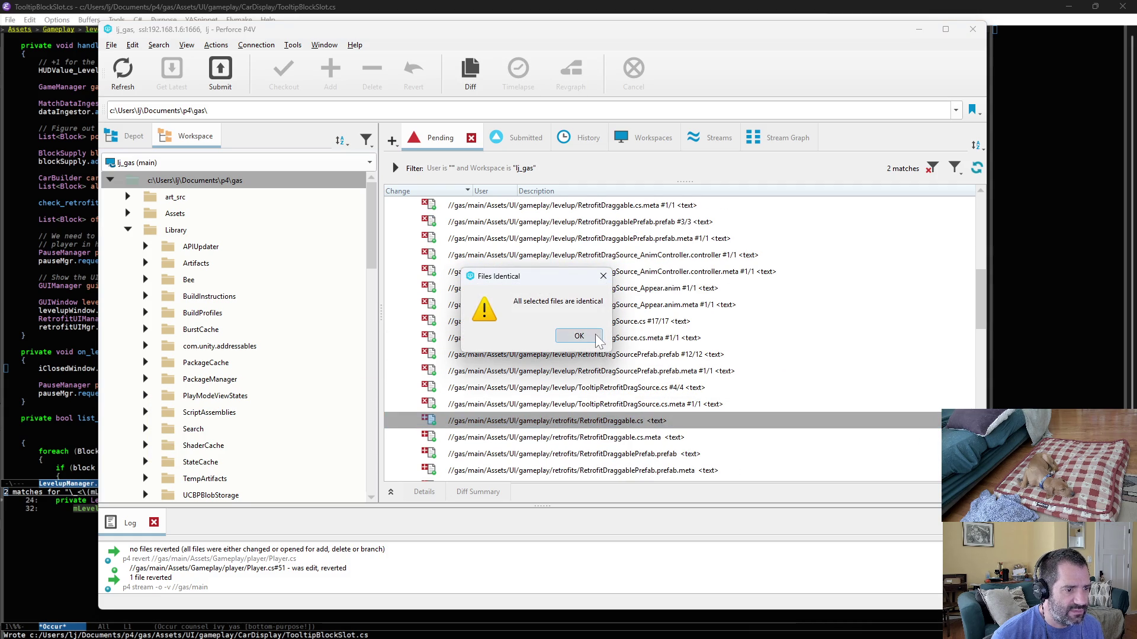
click(596, 336)
Diff RetrofitDragSource.cs against the depot and jump to its next difference.
scroll(598, 338, down, 3)
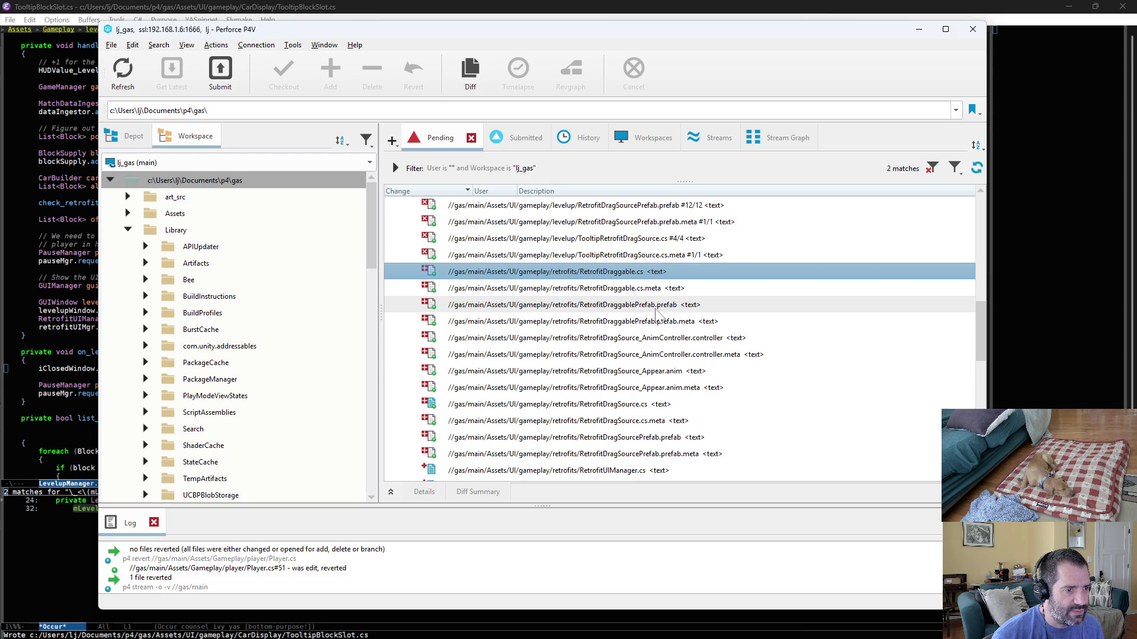
click(637, 404)
key(ctrl+d)
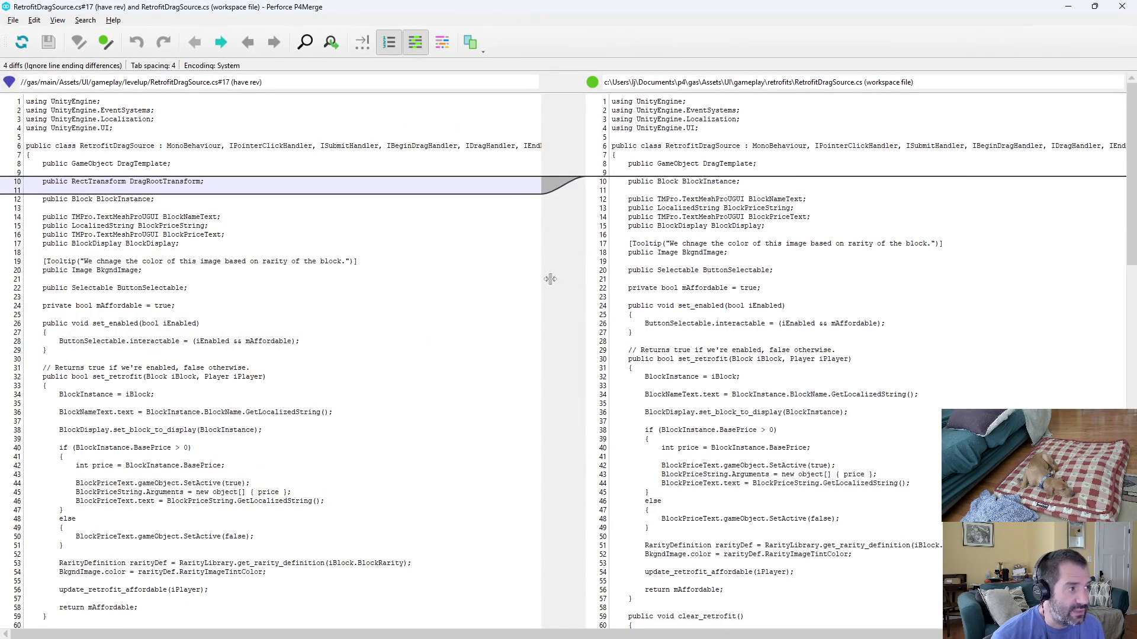
key(ctrl+2)
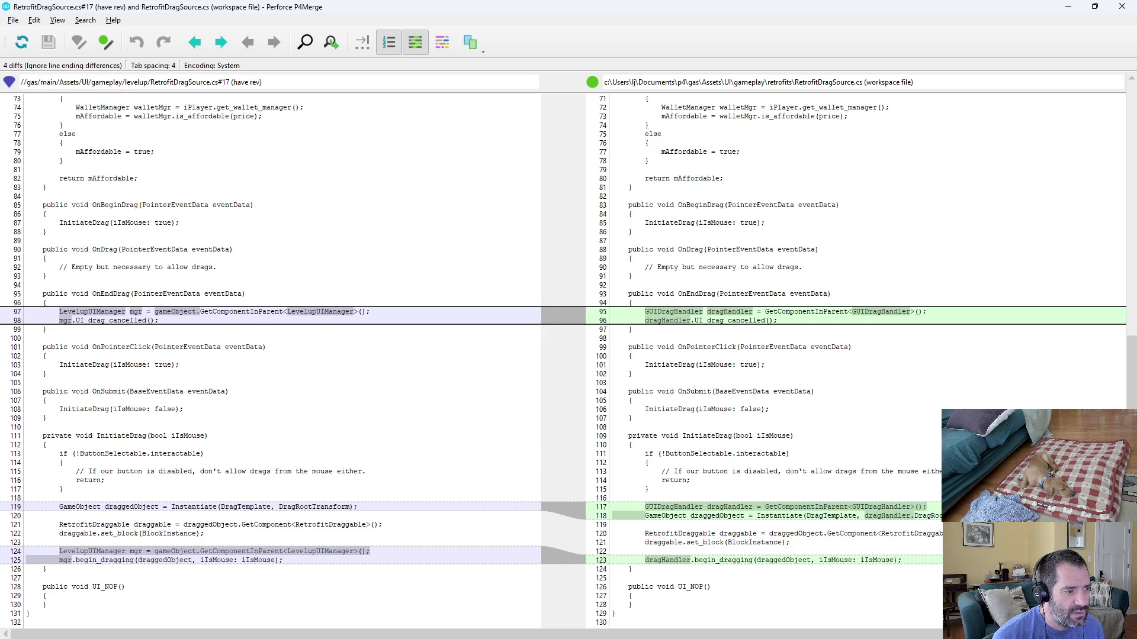
Close the RetrofitDragSource.cs diff and browse pending files down to GUIDragHandler.cs.
key(ctrl+q)
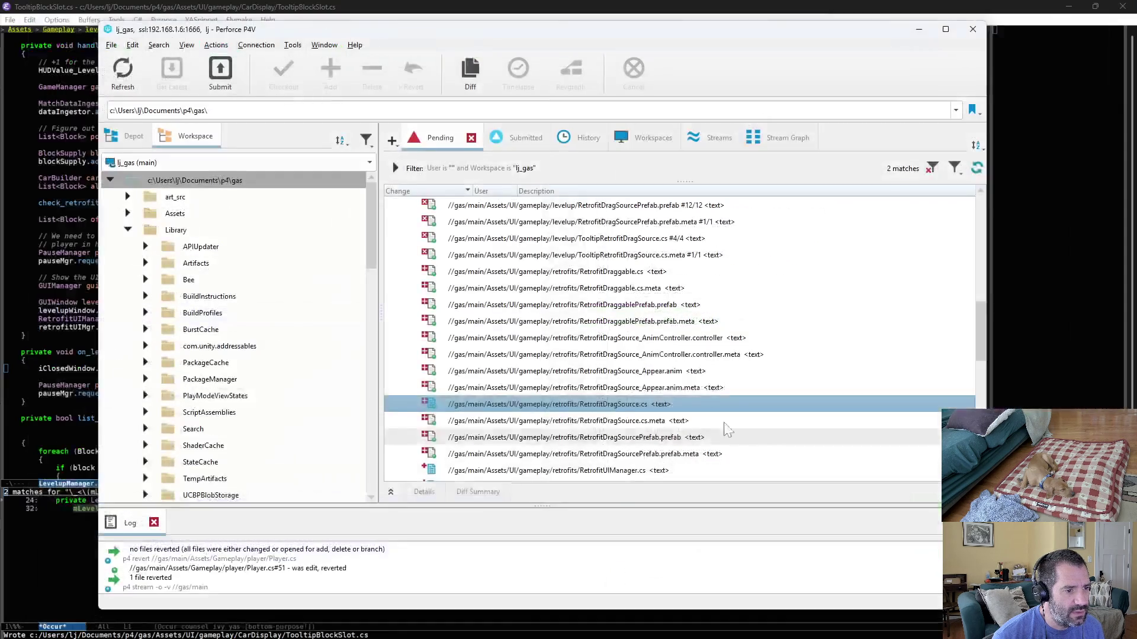
click(635, 424)
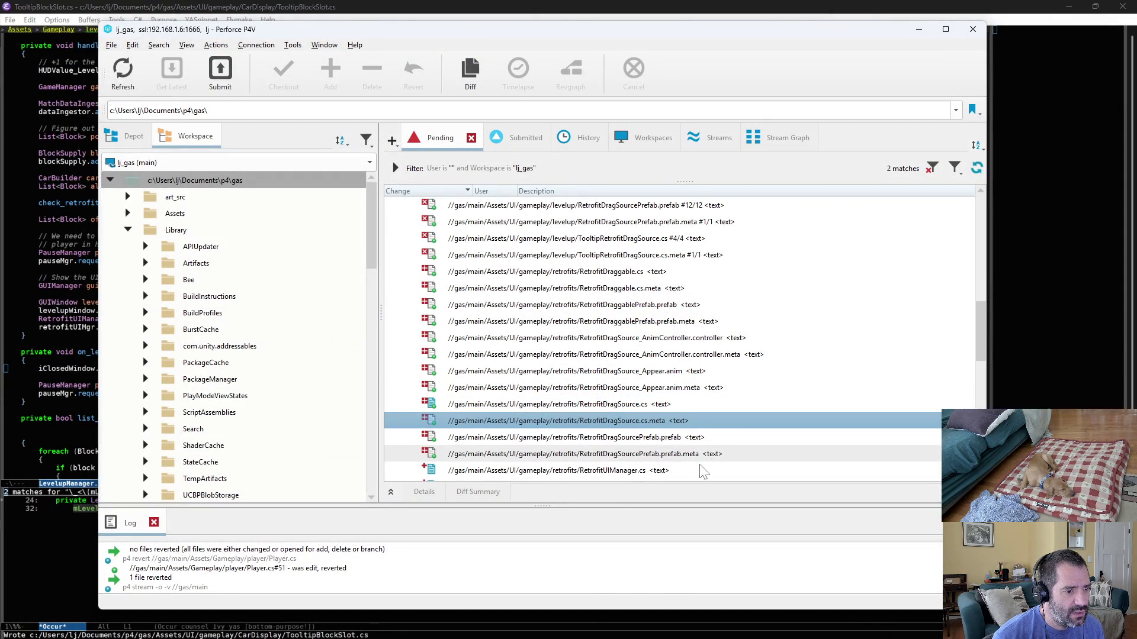
click(642, 474)
scroll(668, 456, down, 3)
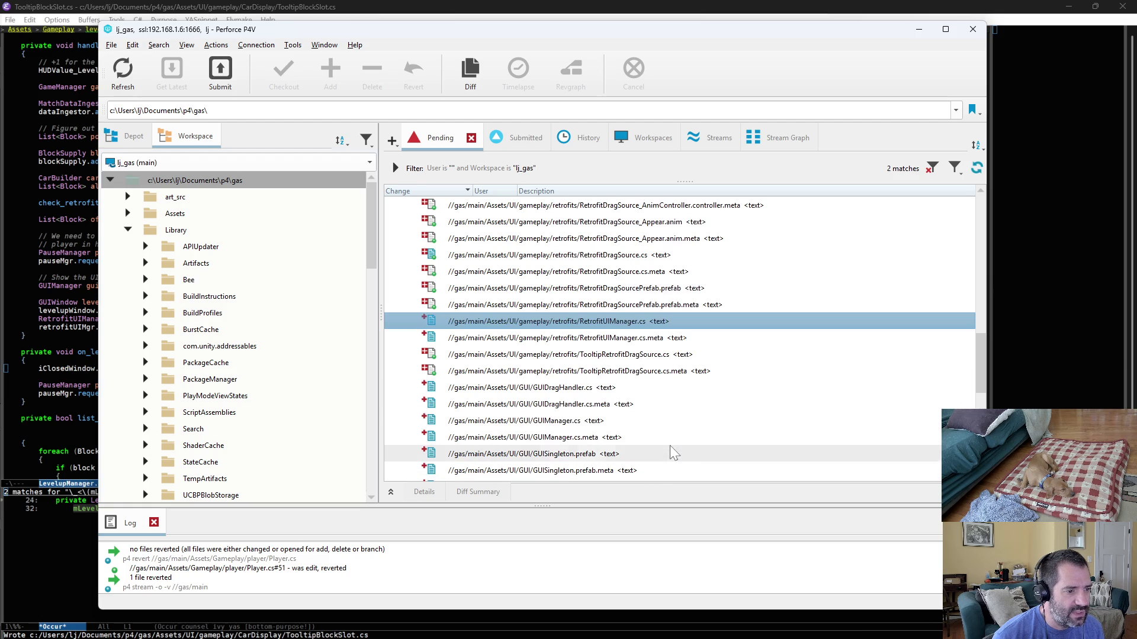
click(633, 358)
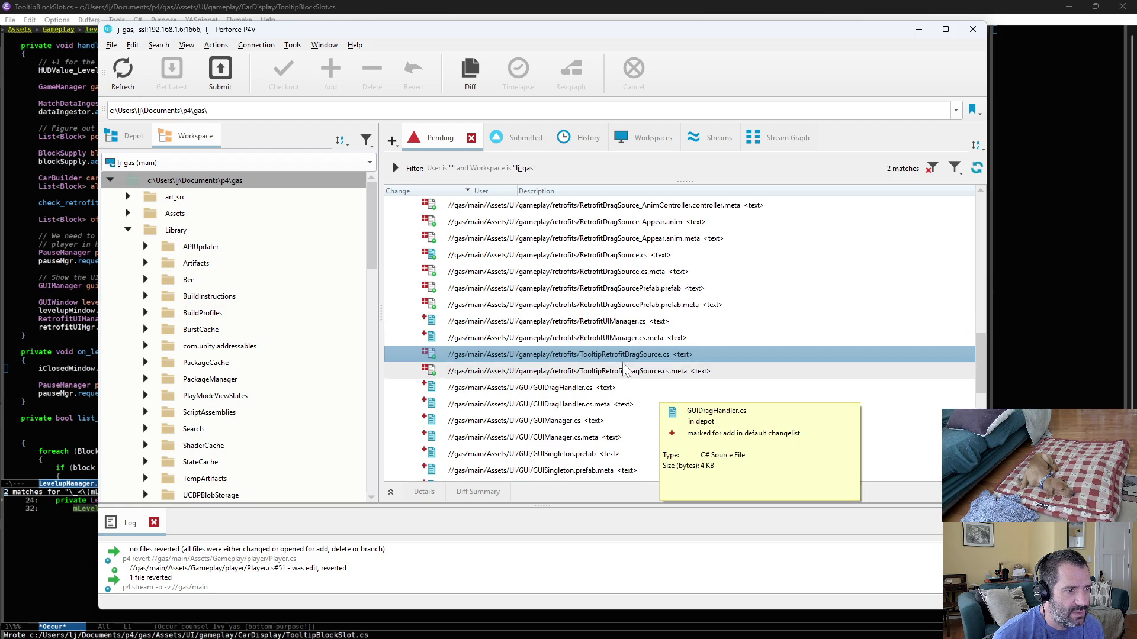
click(619, 390)
scroll(613, 367, down, 2)
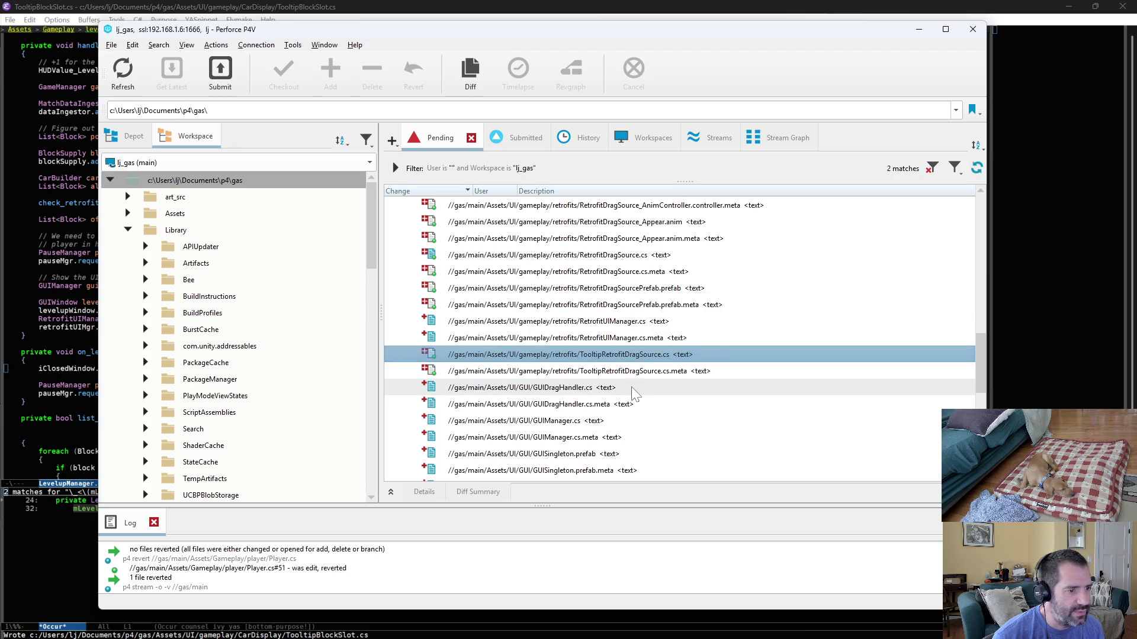
scroll(617, 346, up, 1)
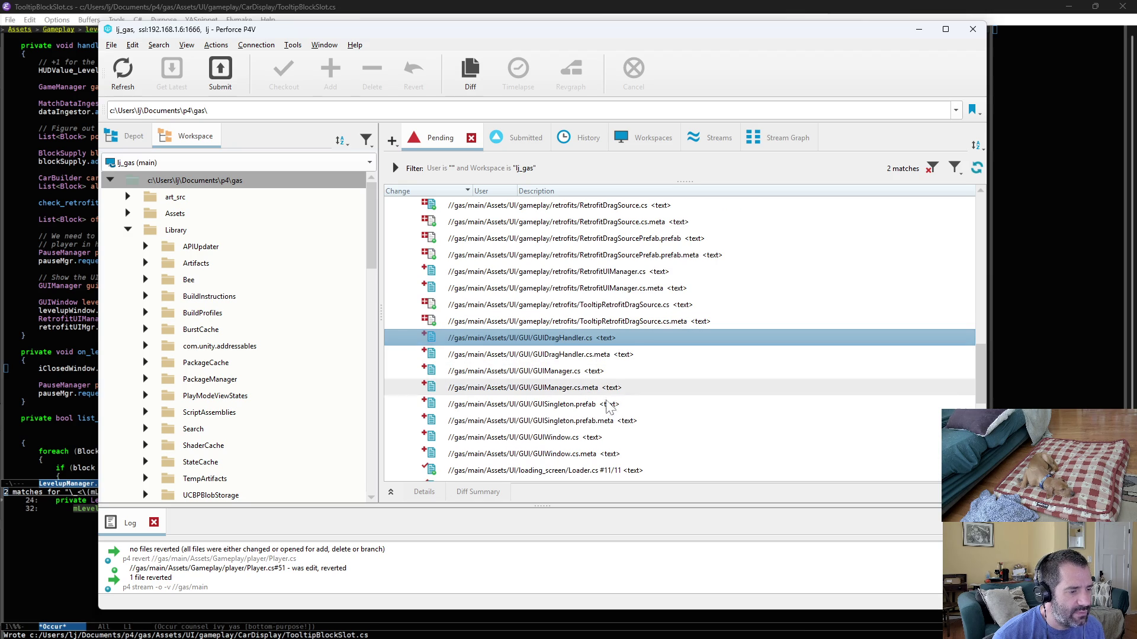
scroll(608, 413, down, 2)
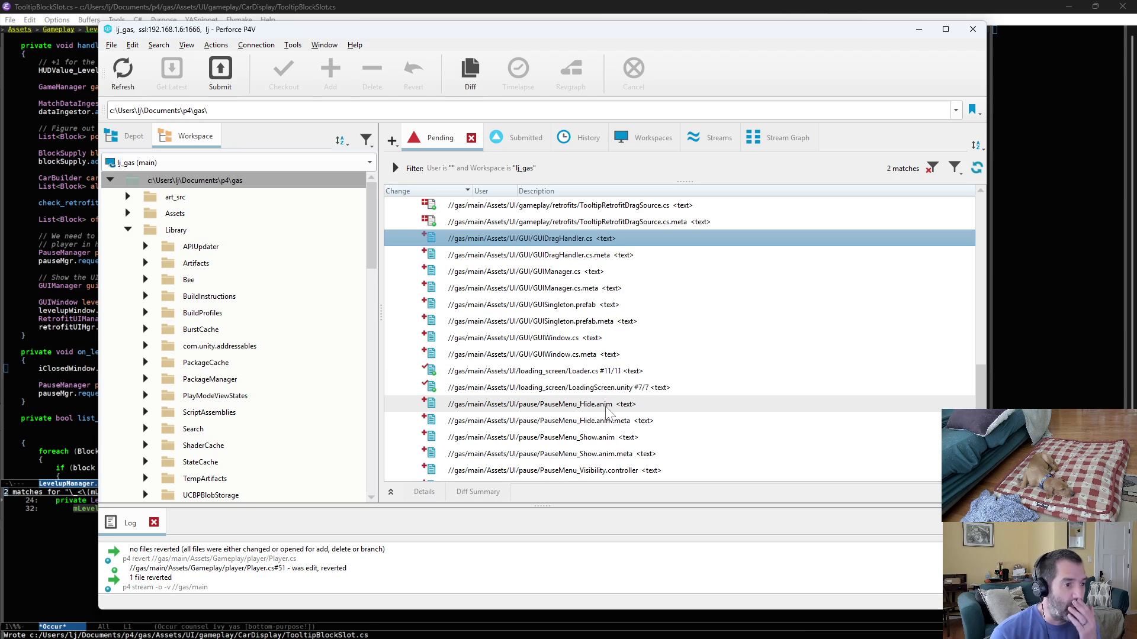
Diff Loader.cs against its depot revision, stepping between its two differences.
click(553, 373)
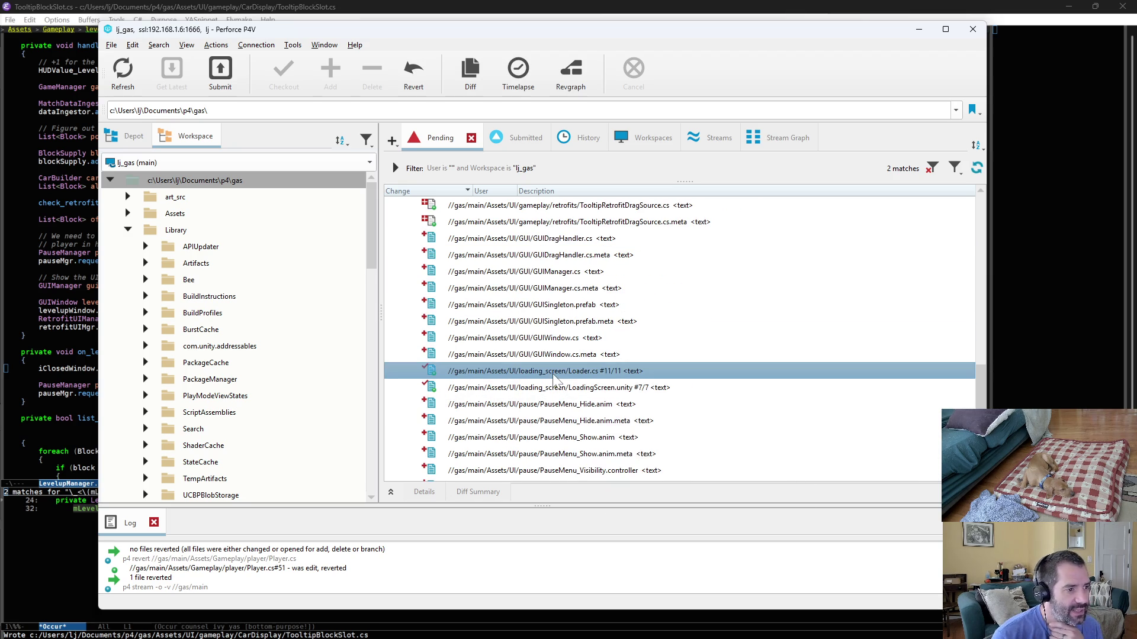
key(ctrl+d)
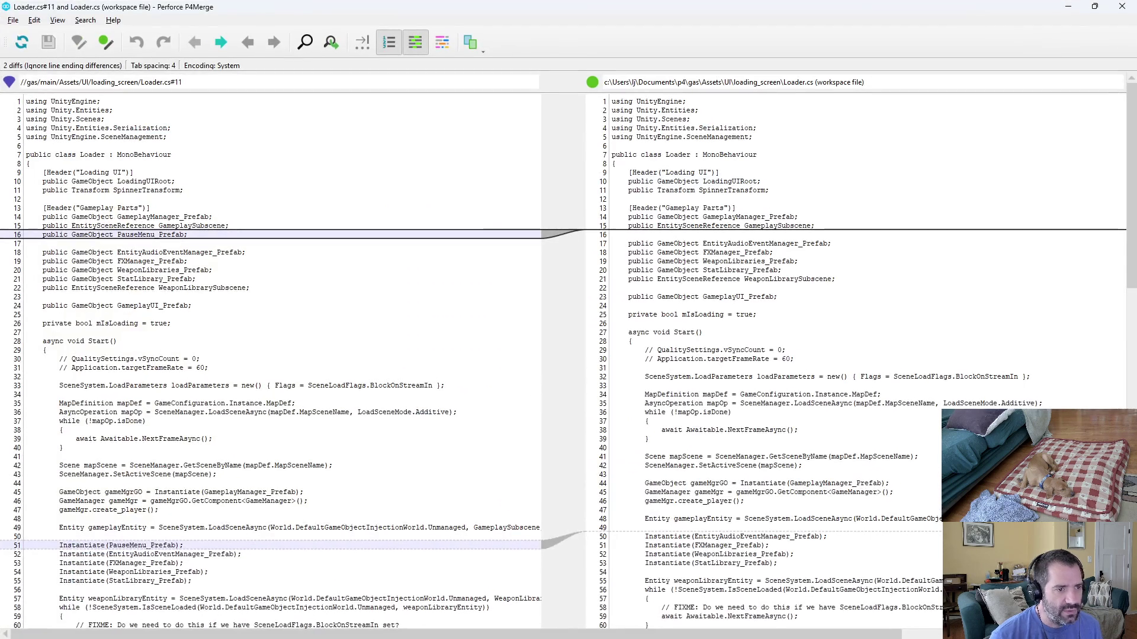
key(ctrl+2)
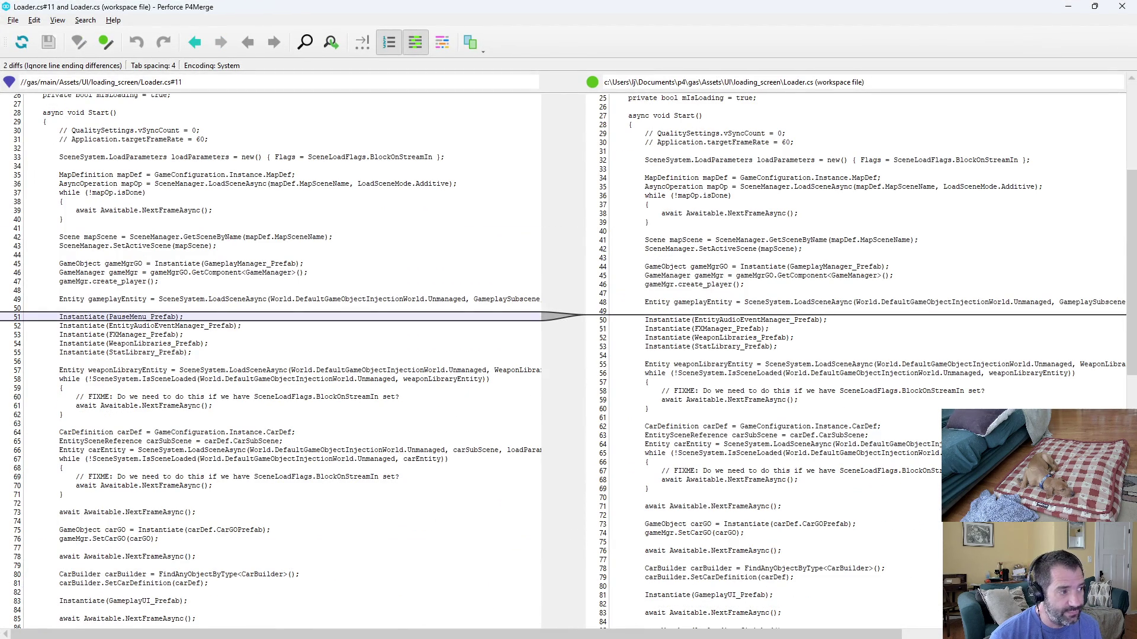
key(ctrl+1)
key(ctrl+q)
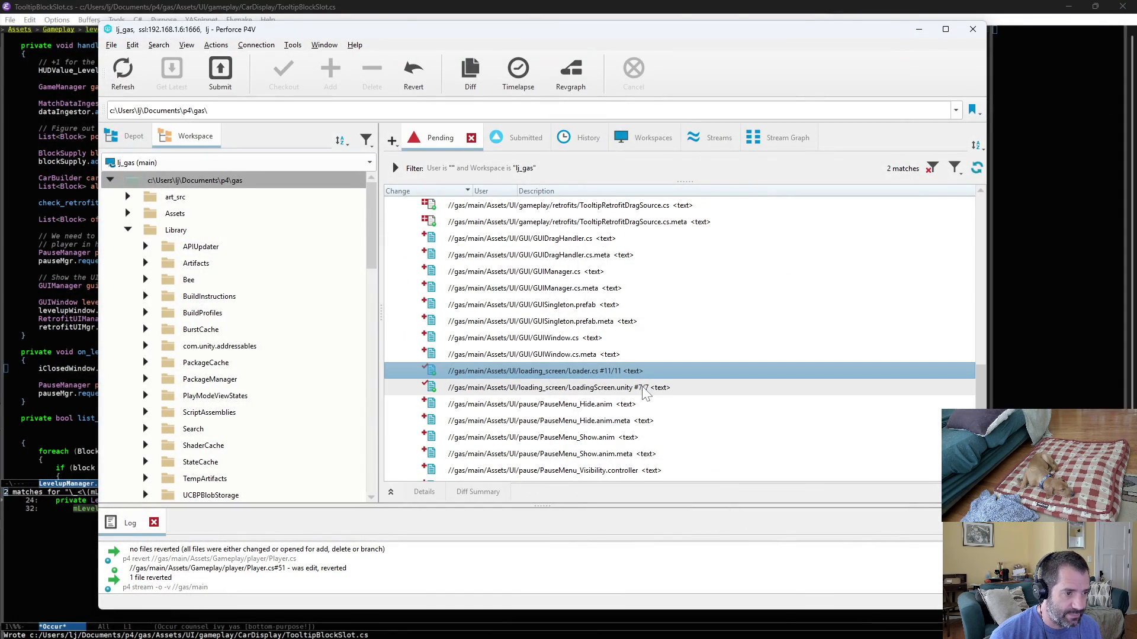
Review the PauseMenu.cs diff against its depot revision and return to the changelist.
scroll(641, 393, down, 2)
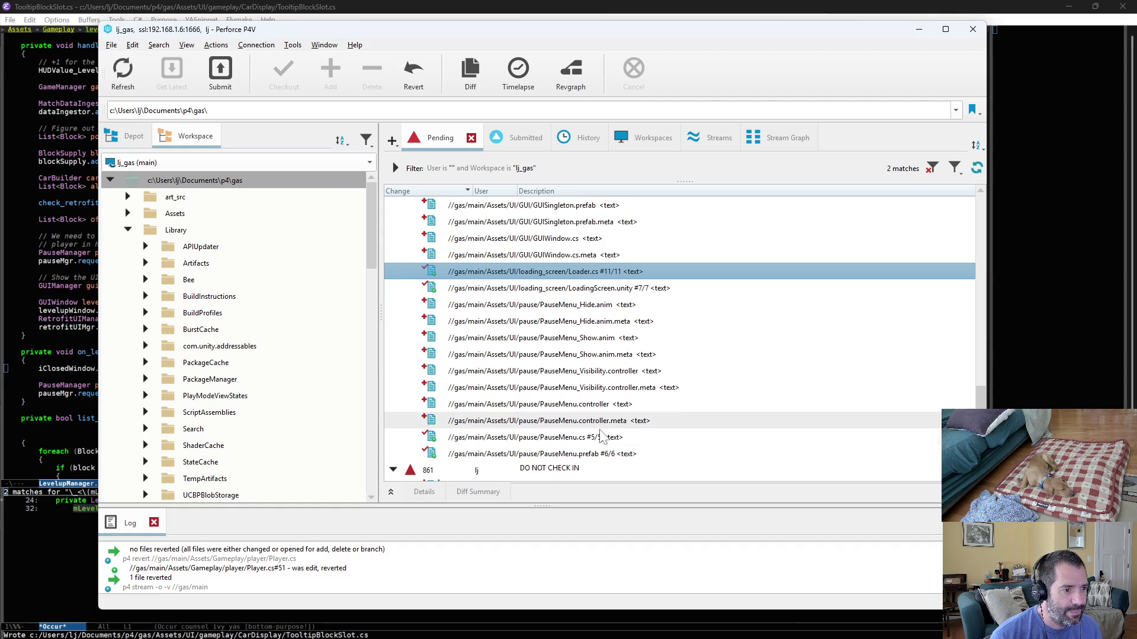
click(645, 437)
double_click(647, 436)
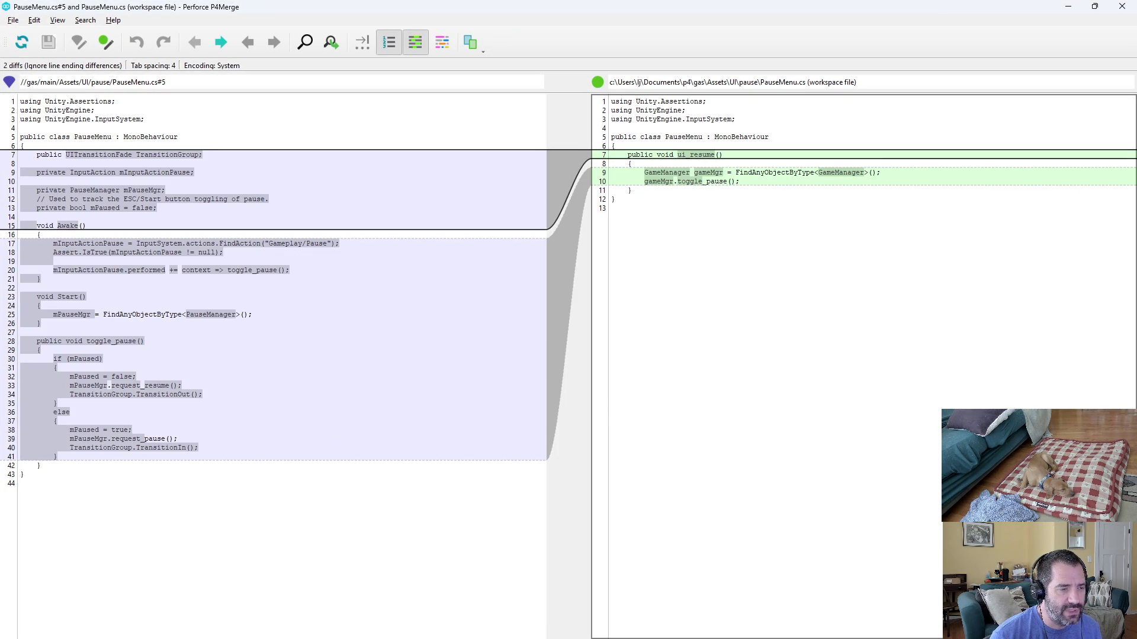
key(alt+F4)
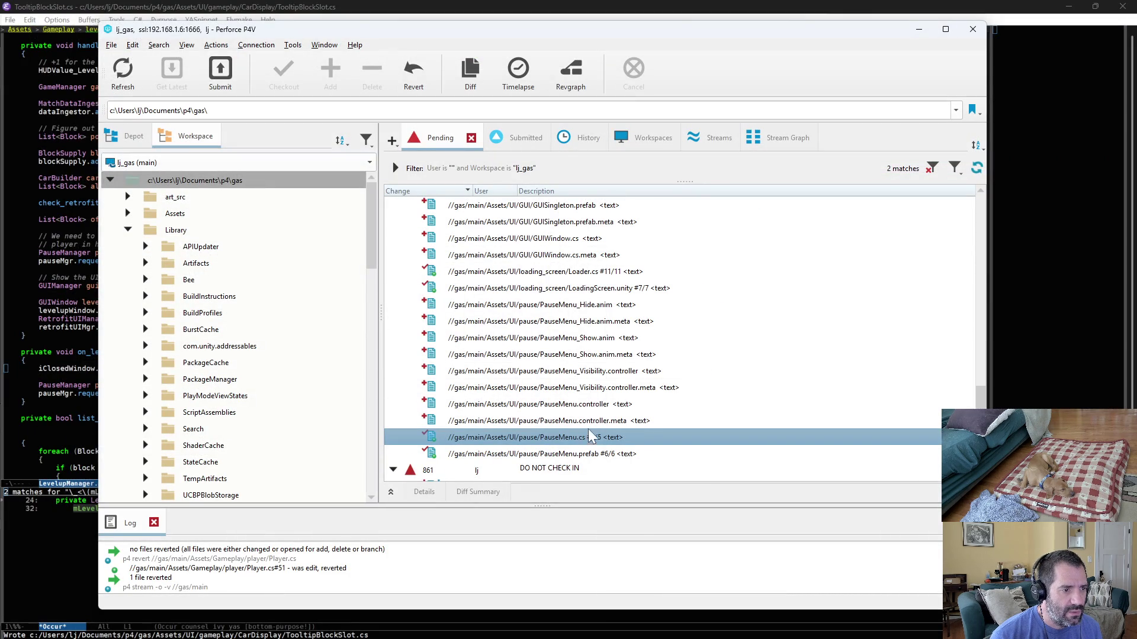
scroll(588, 431, up, 10)
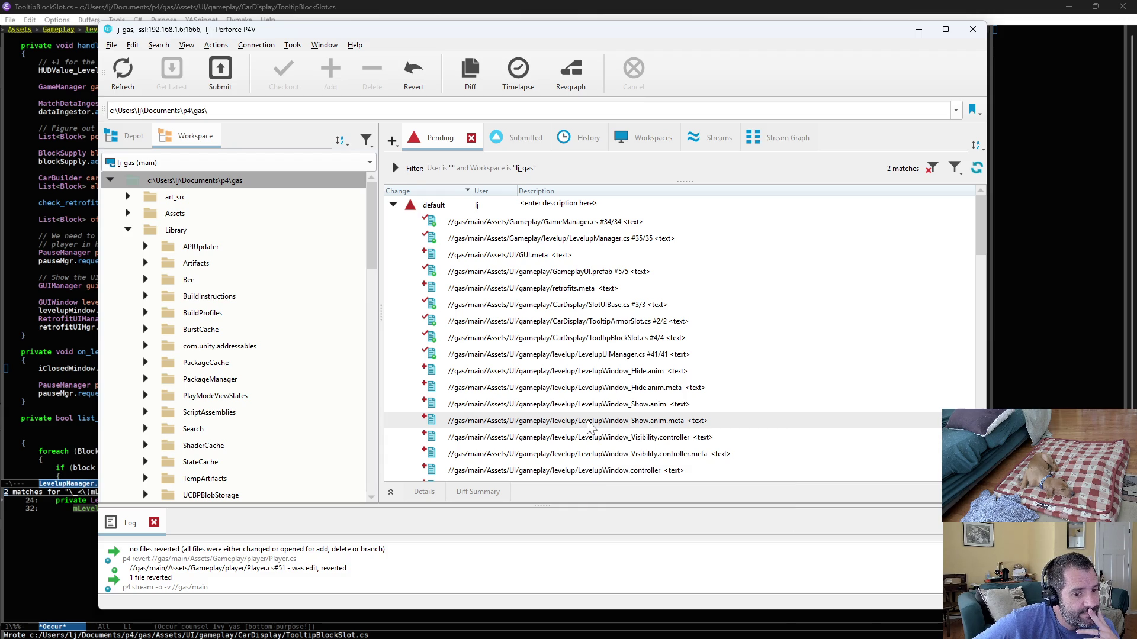
Back in Unity, start play mode with the Console visible.
key(alt+Tab)
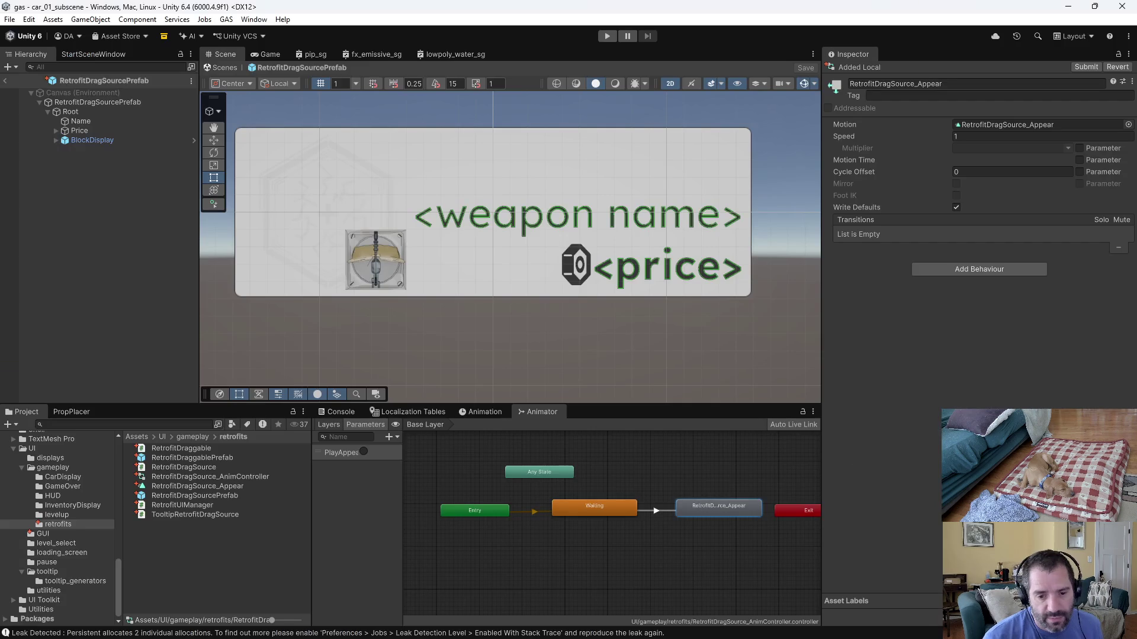
click(605, 36)
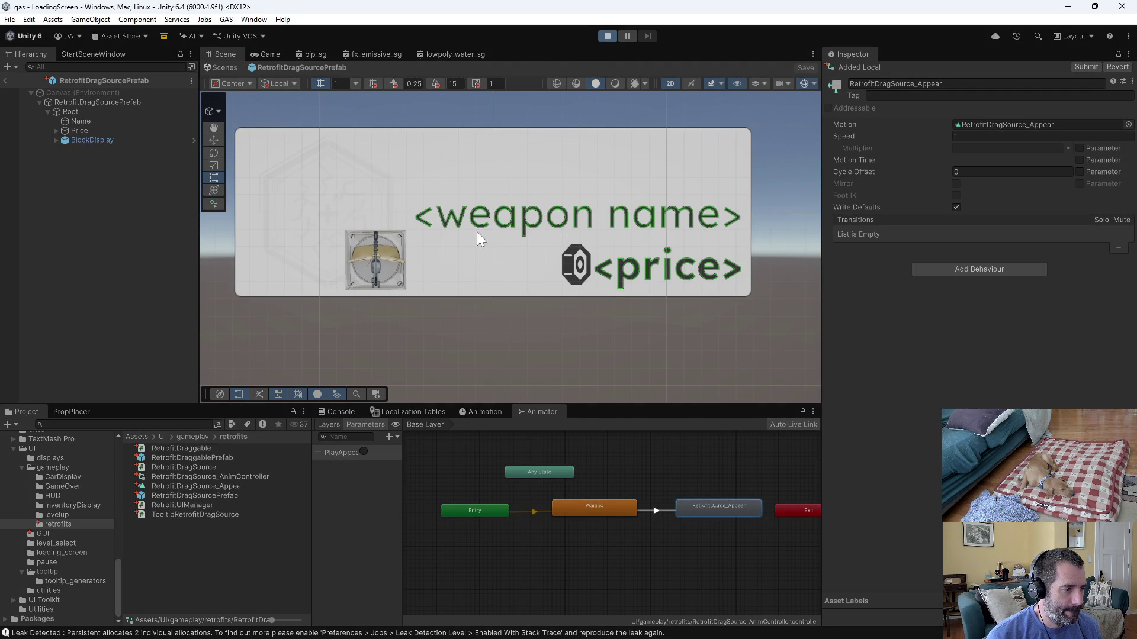
click(341, 412)
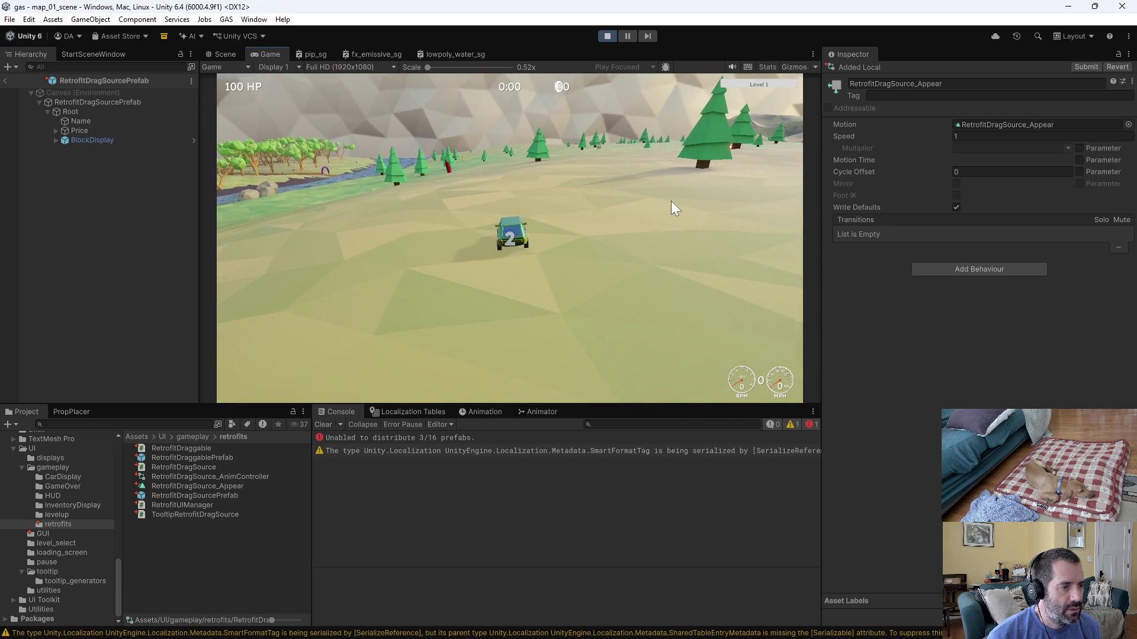
Drive the car with W and A toward the river until the level-up screen appears.
key(w)
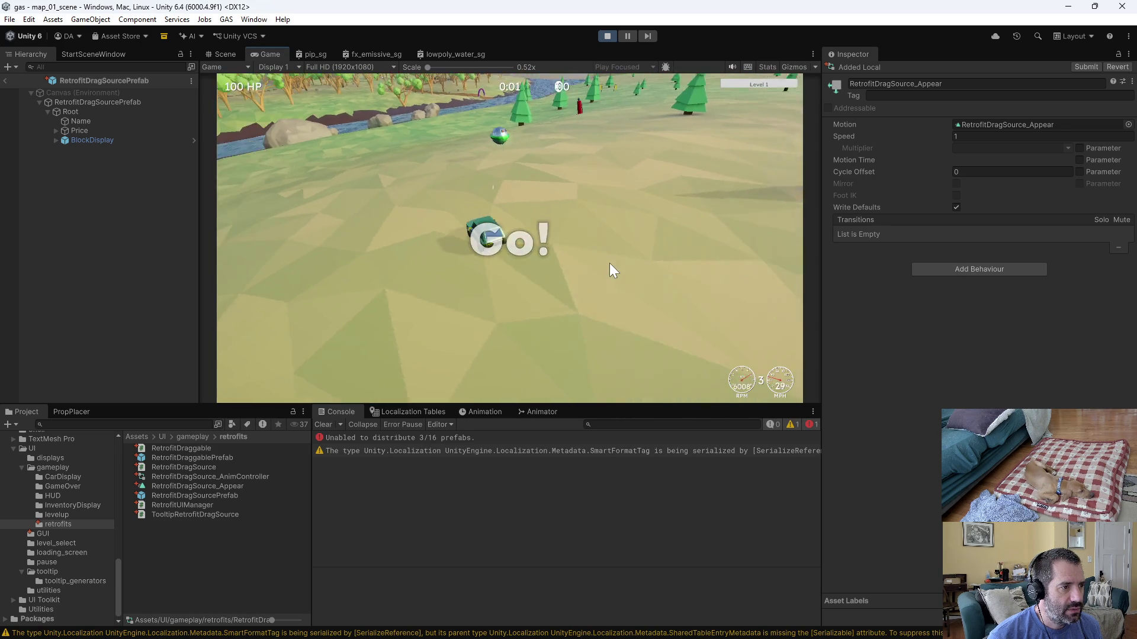
key(a)
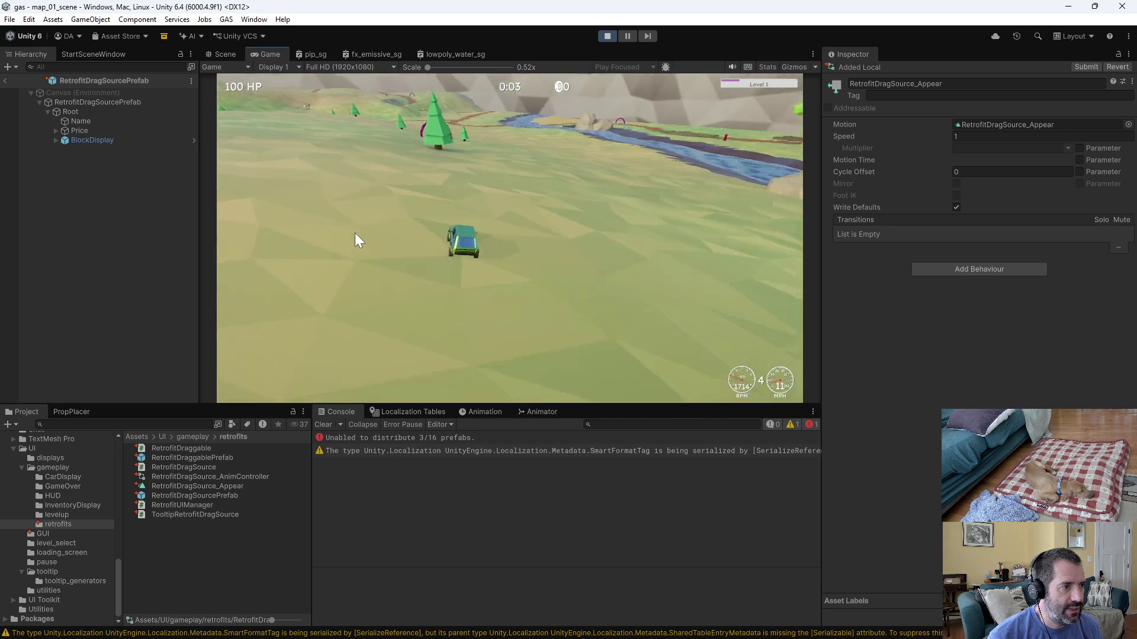
key(a)
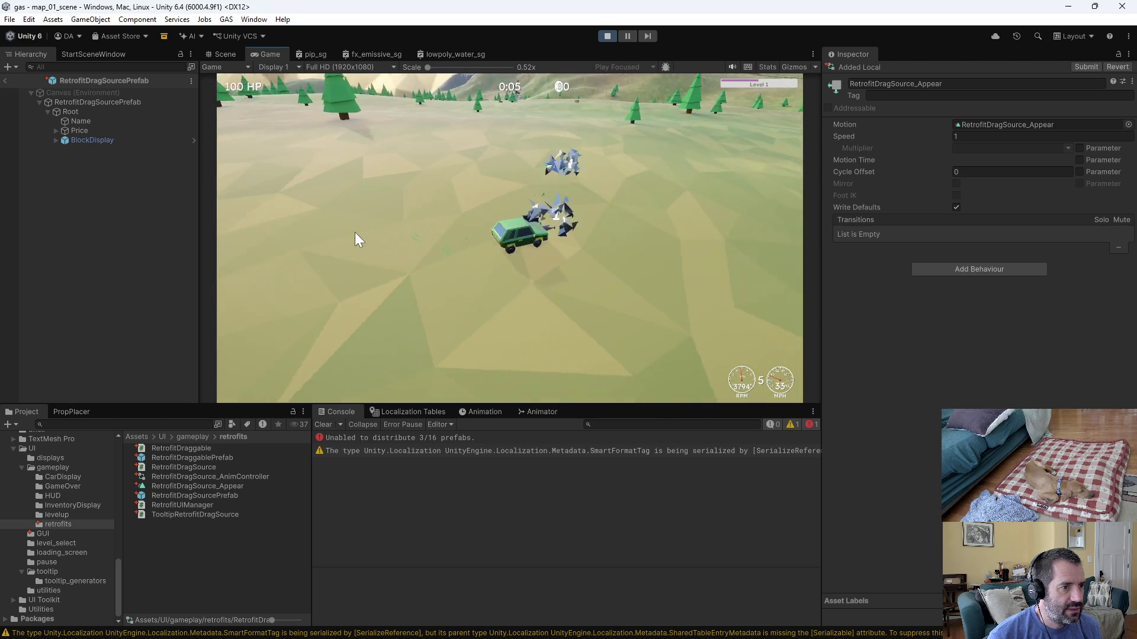
key(a)
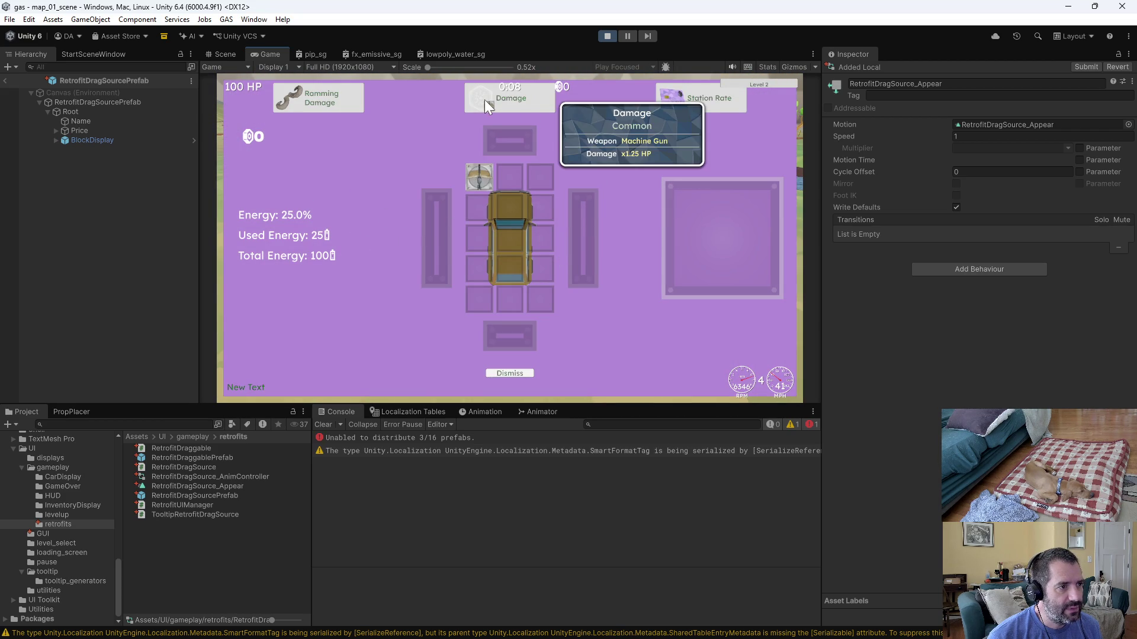
Apply the Damage retrofit to the machine gun and fit a Crossbow onto the car grid.
mouse_move(501, 115)
drag(499, 113, 477, 178)
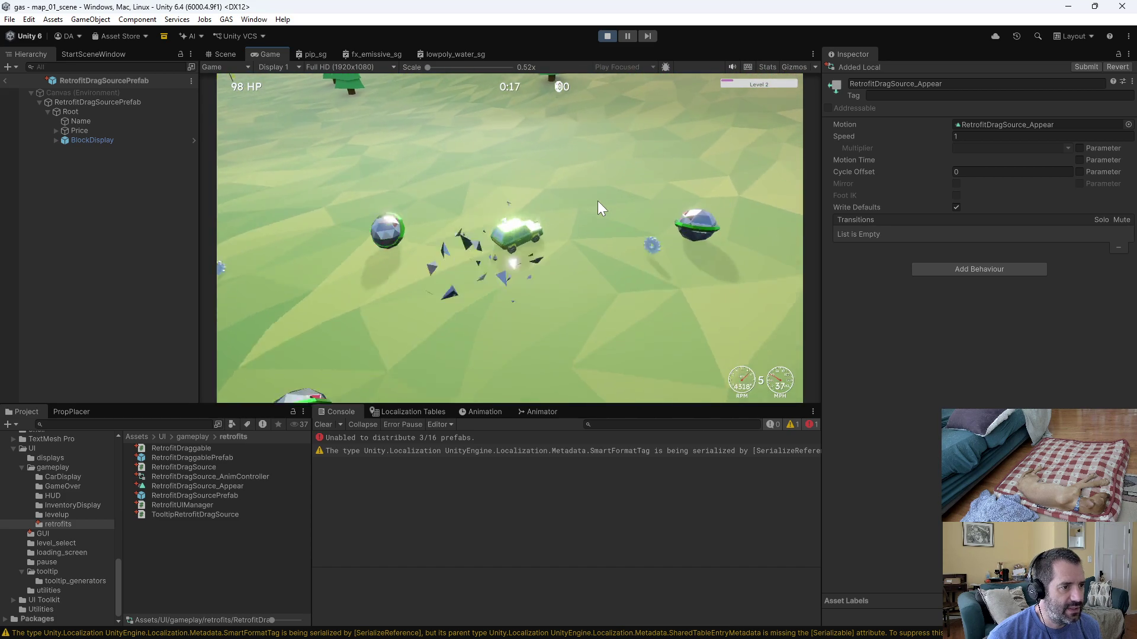
key(w)
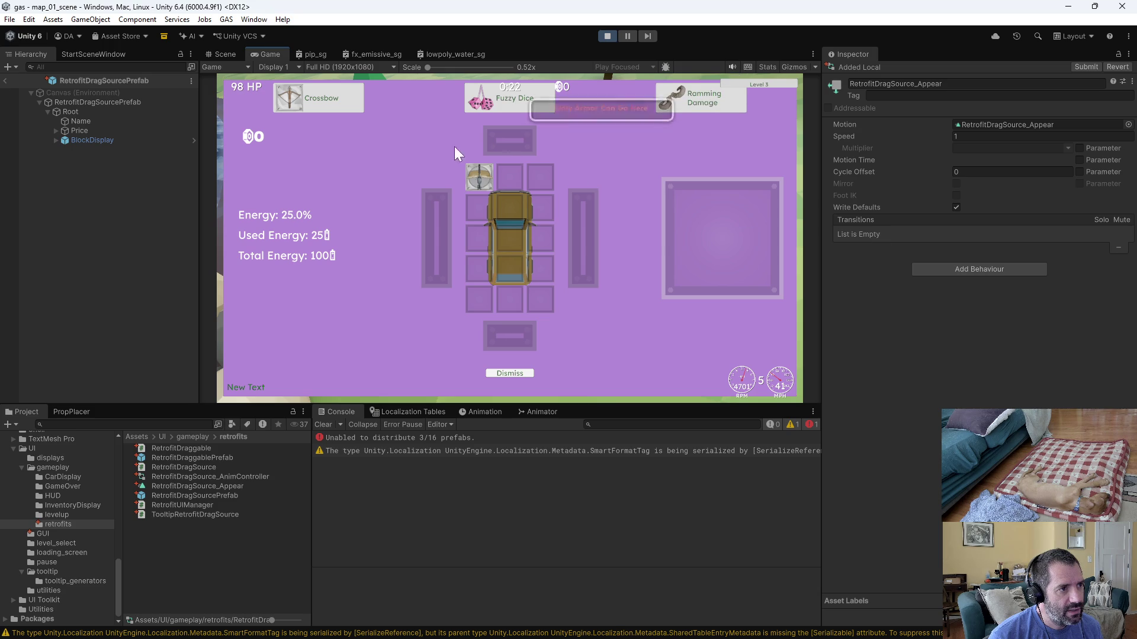
mouse_move(316, 101)
mouse_down()
mouse_move(542, 257)
mouse_move(514, 210)
mouse_up()
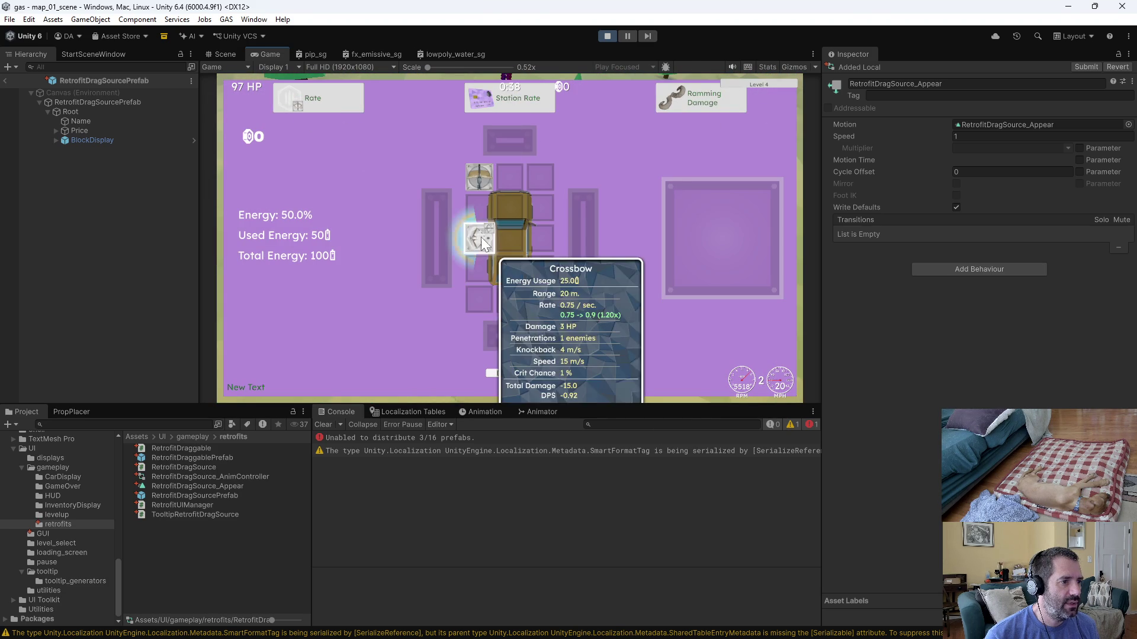
Dismiss the retrofit screen, then force repeated level-ups from the F1 debug panel, dismissing each.
click(490, 205)
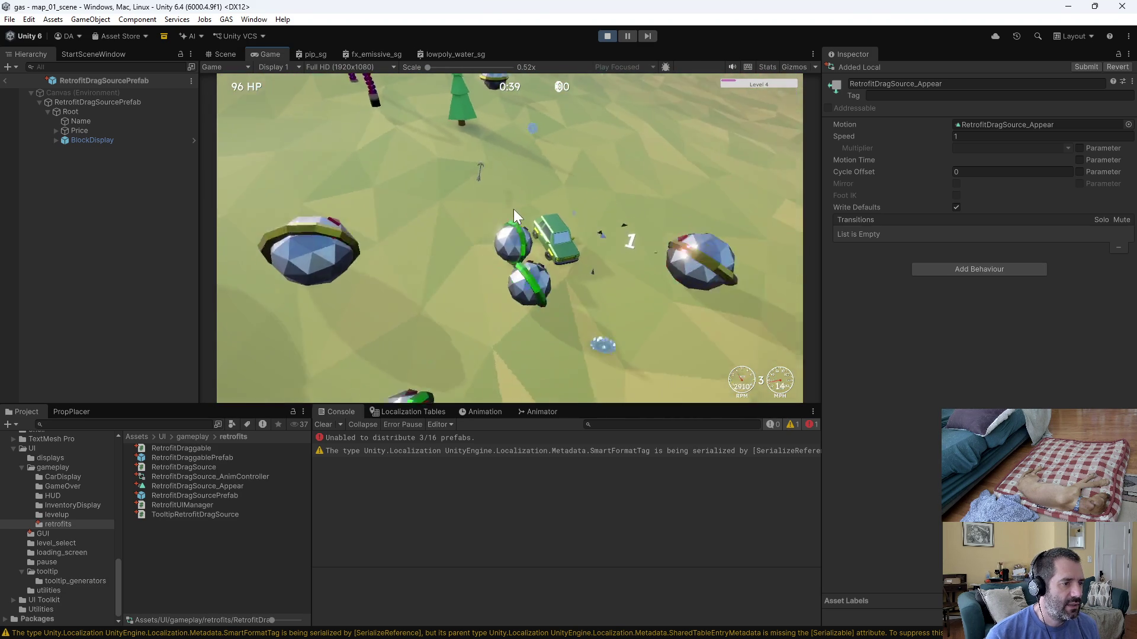
key(F1)
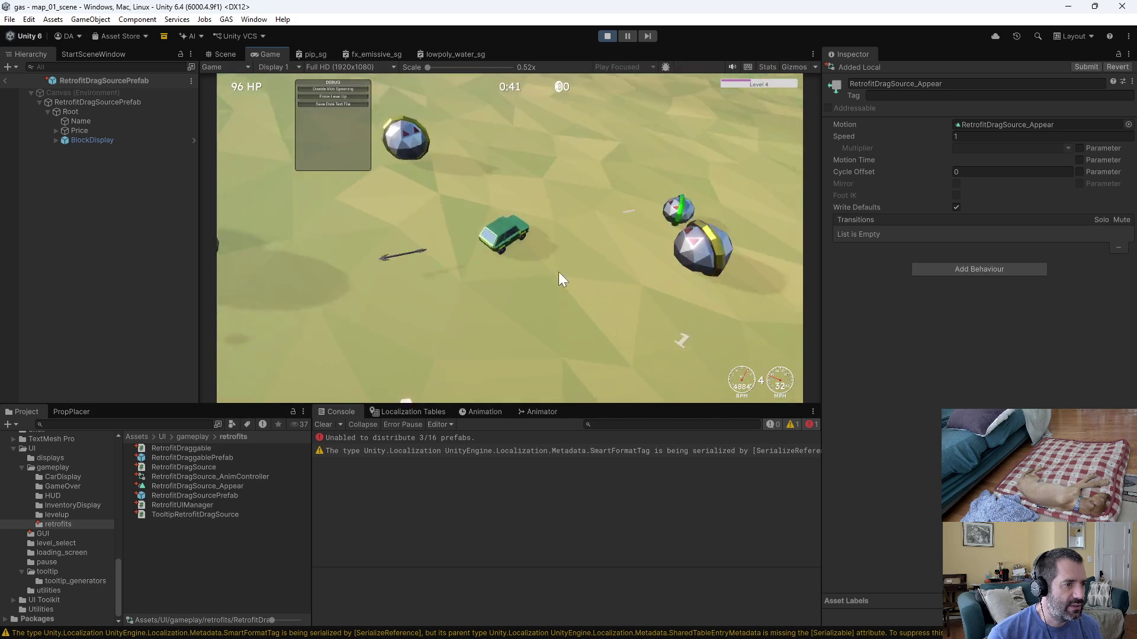
click(364, 96)
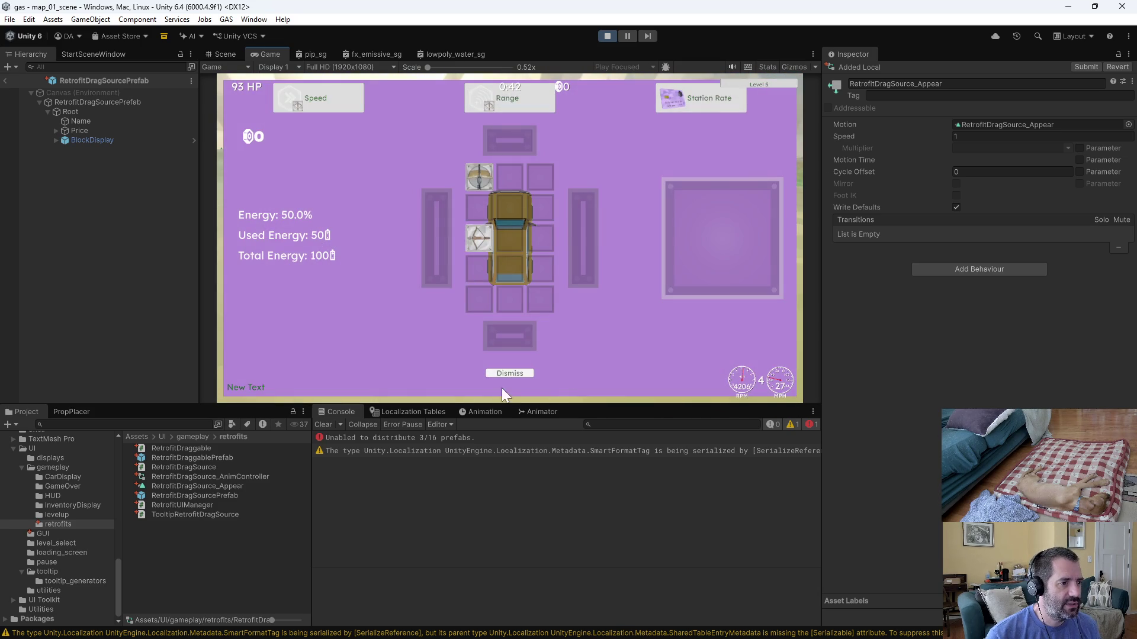
click(498, 373)
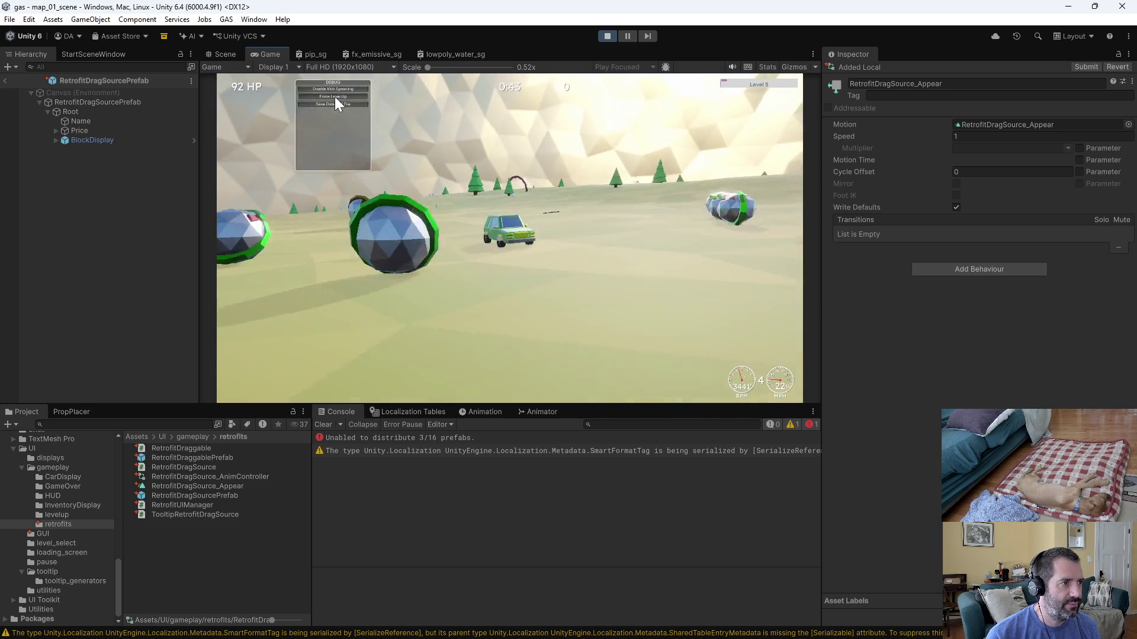
click(335, 97)
click(521, 373)
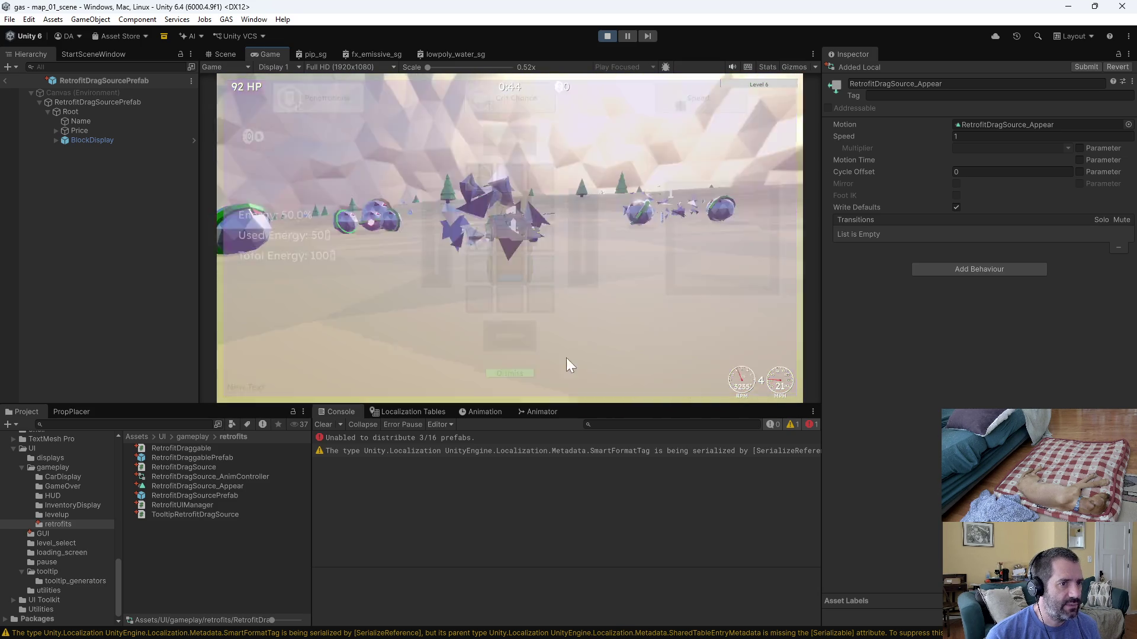
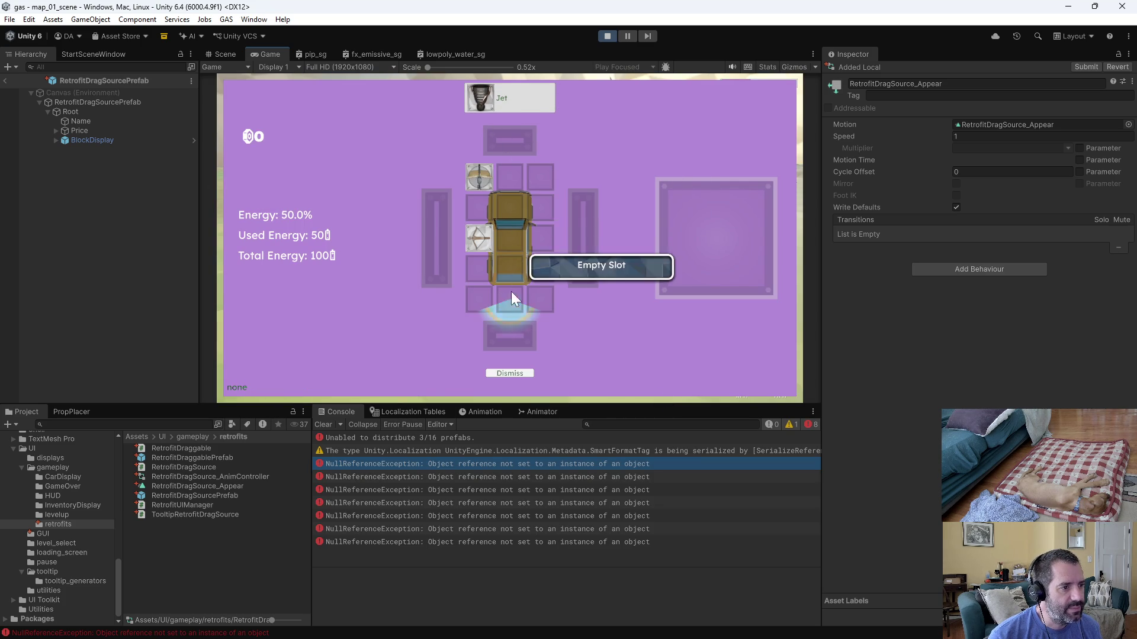
Dismiss the retrofit slots screen in the Game view and exit Play mode in Unity.
click(518, 375)
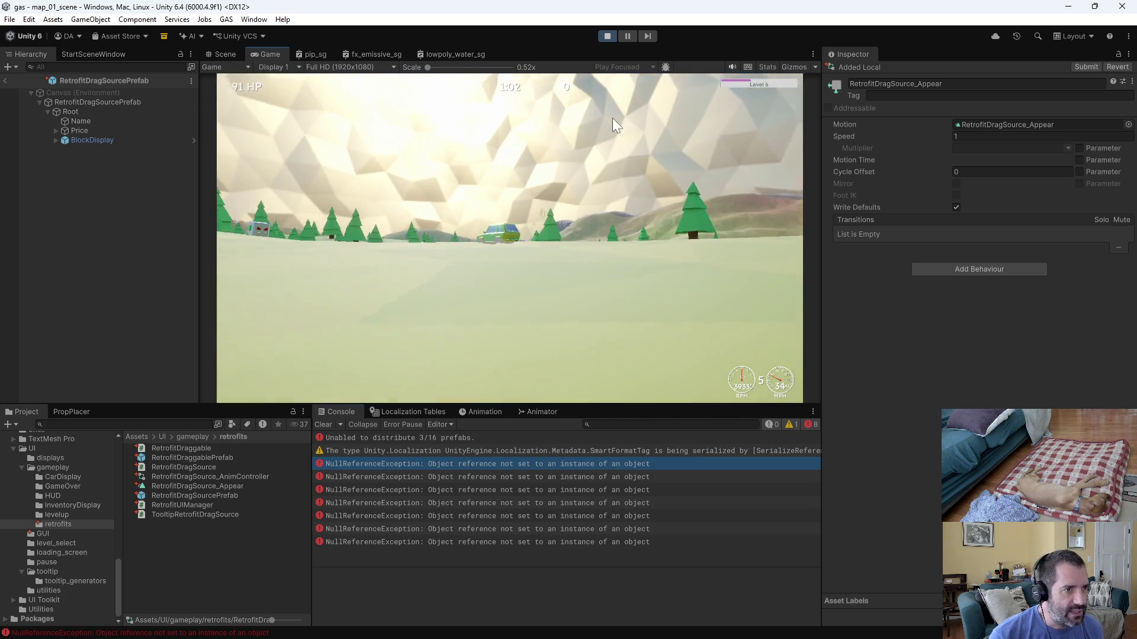
click(608, 36)
Reconcile offline work on the workspace (nothing found), then start submitting the default changelist.
key(alt+Tab)
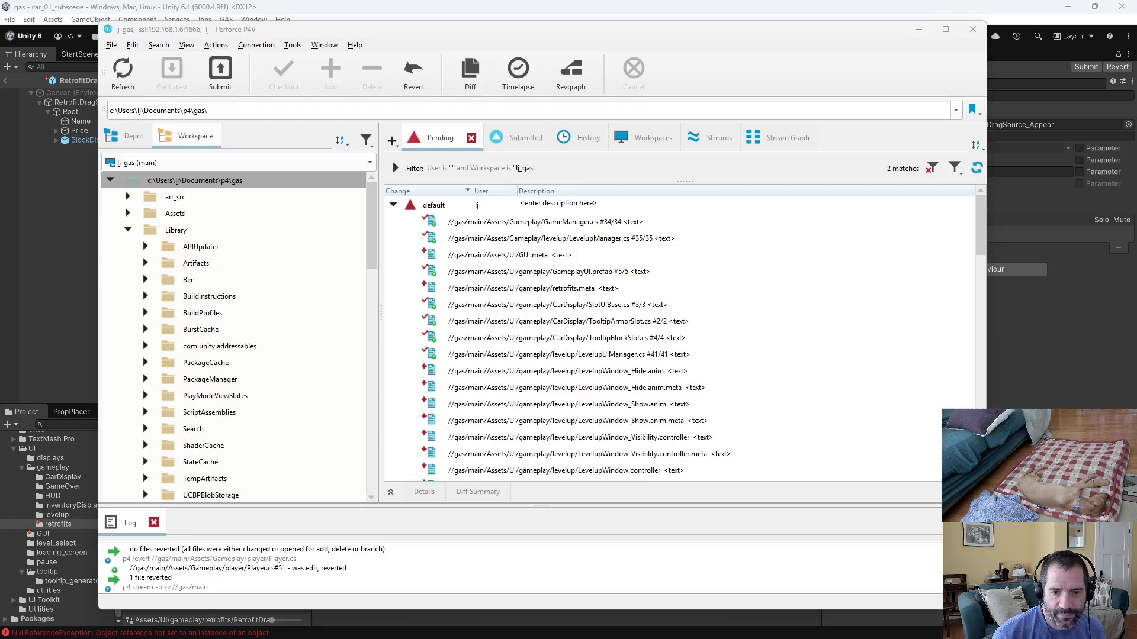
right_click(237, 195)
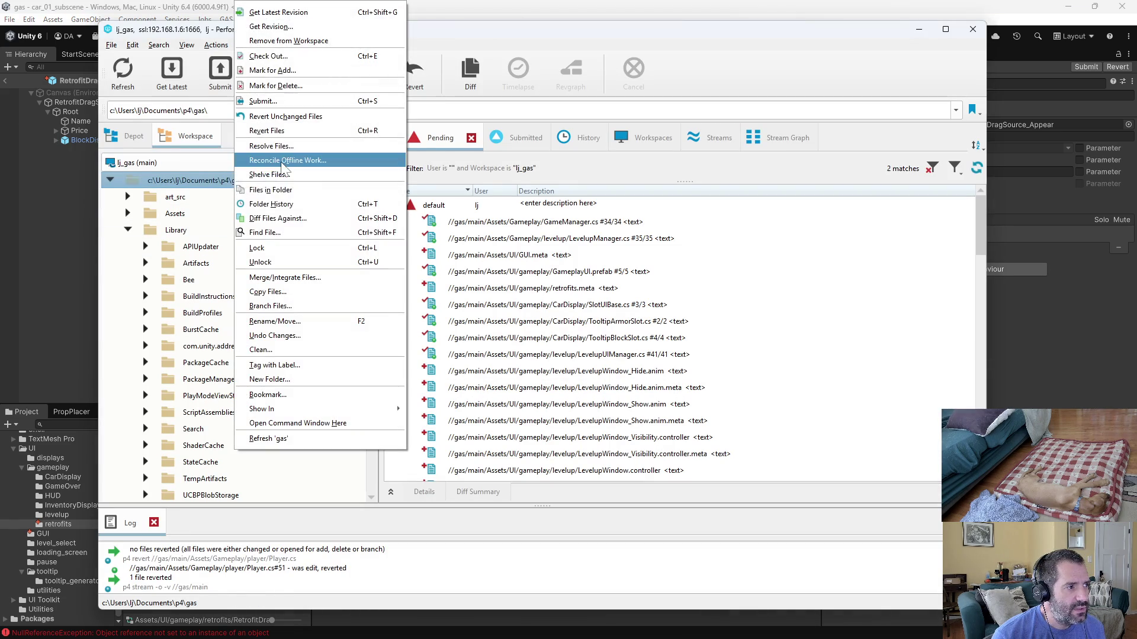
click(284, 161)
scroll(604, 425, down, 6)
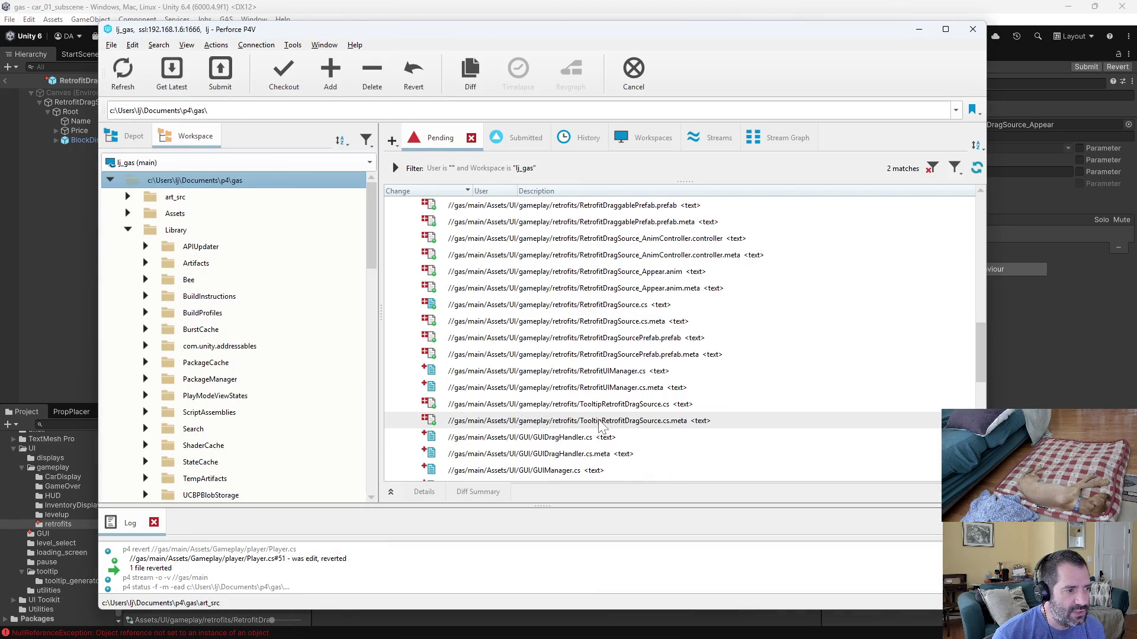
scroll(604, 425, down, 5)
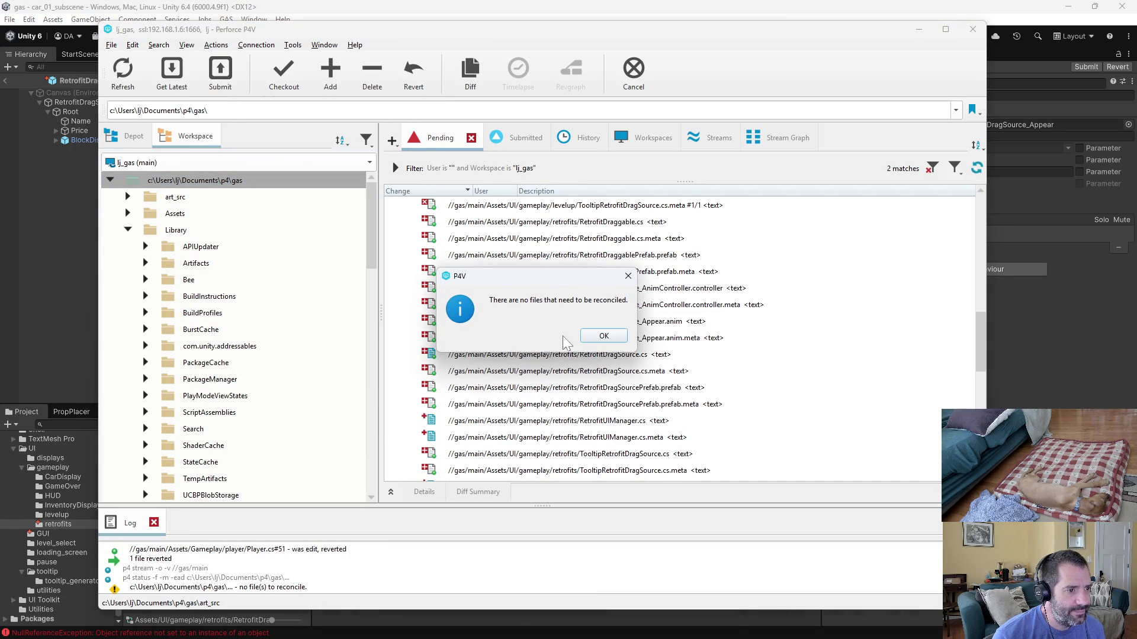
click(598, 339)
right_click(556, 206)
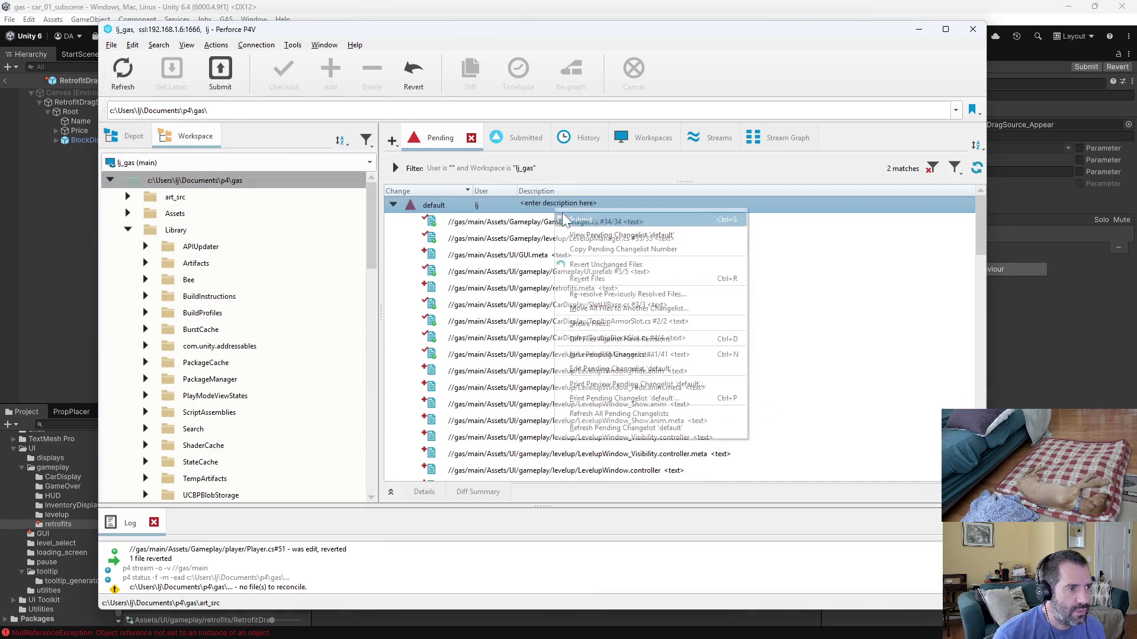
click(580, 249)
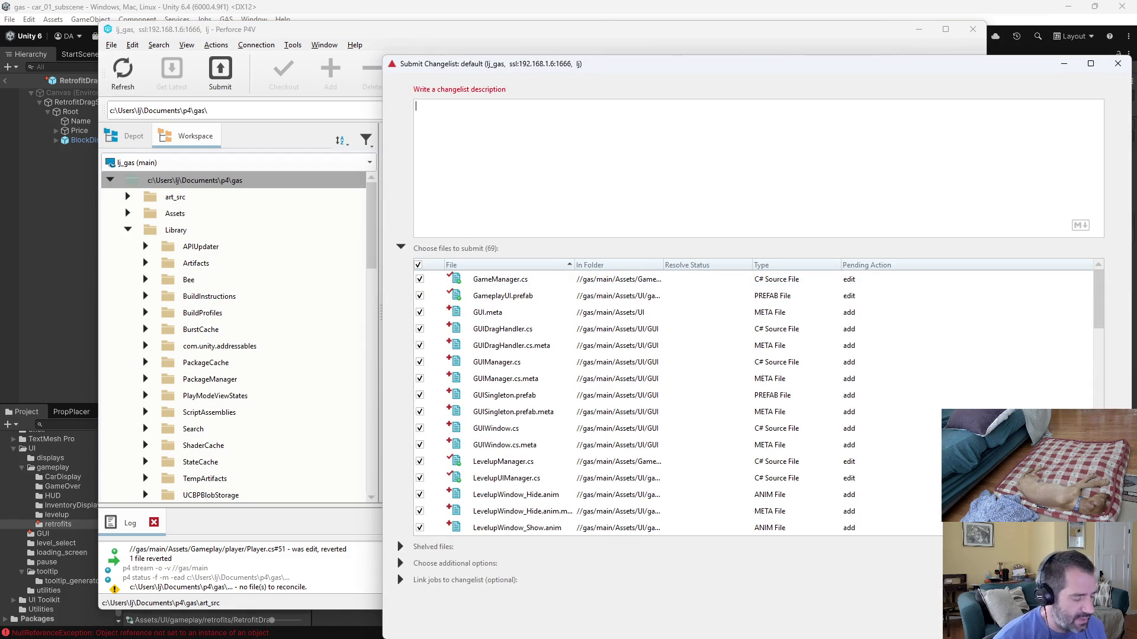
Describe the new GUI system for windows, split into LevelupUIManager, RetrofitUIManager, GUIWindow and GUIDragHandler.
text(added new GUI)
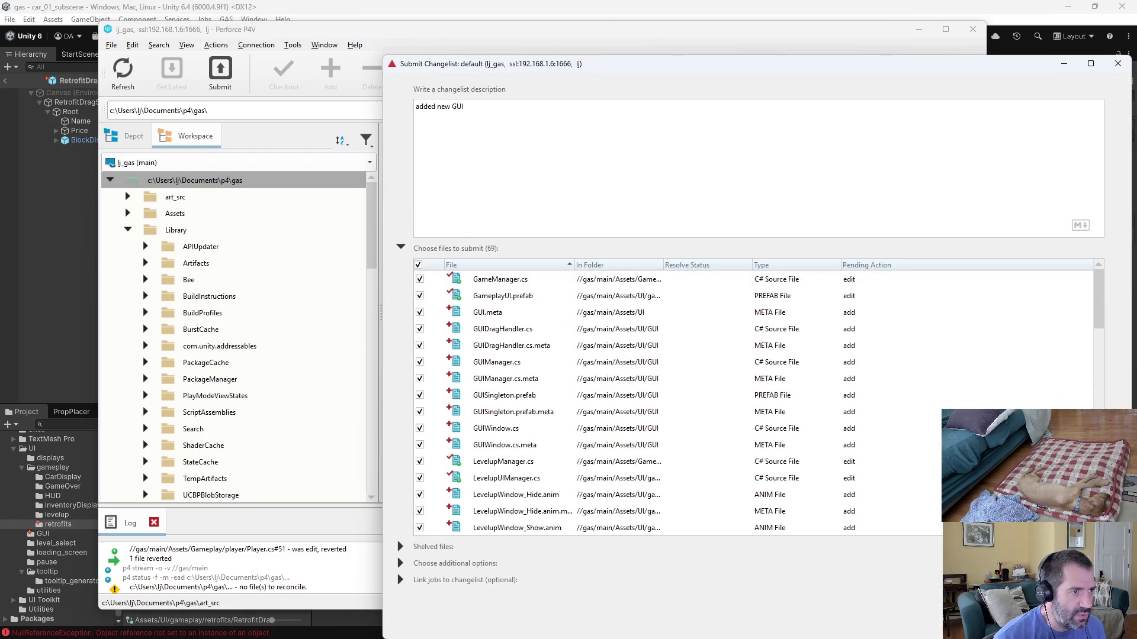
text( system t)
key(BackSpace)
text(more be)
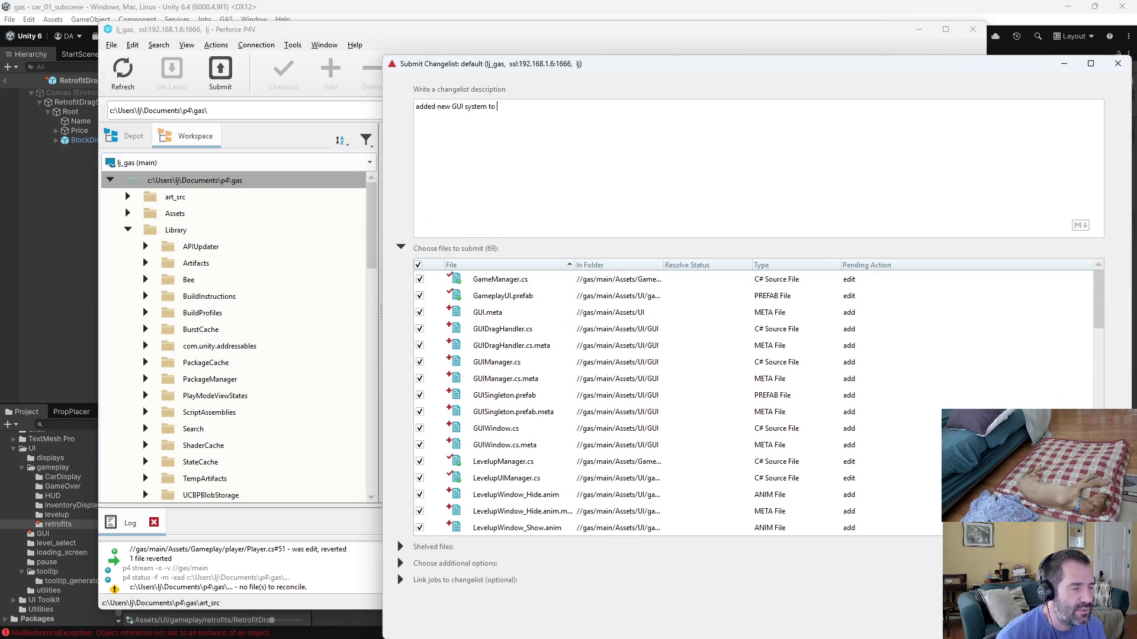
text(tter)
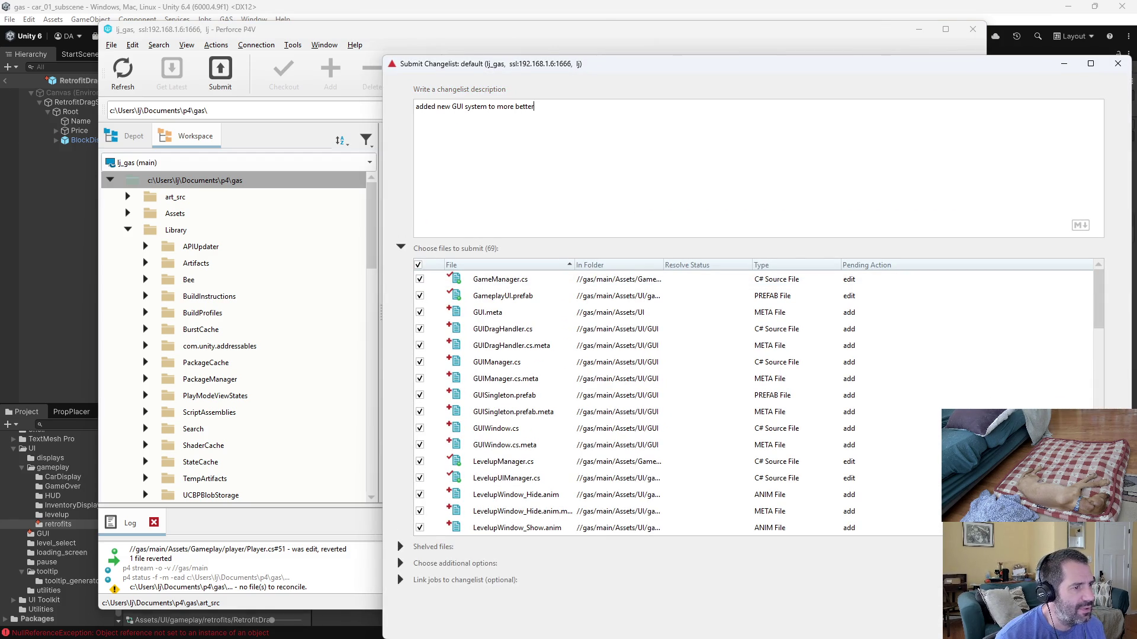
text( handle windows)
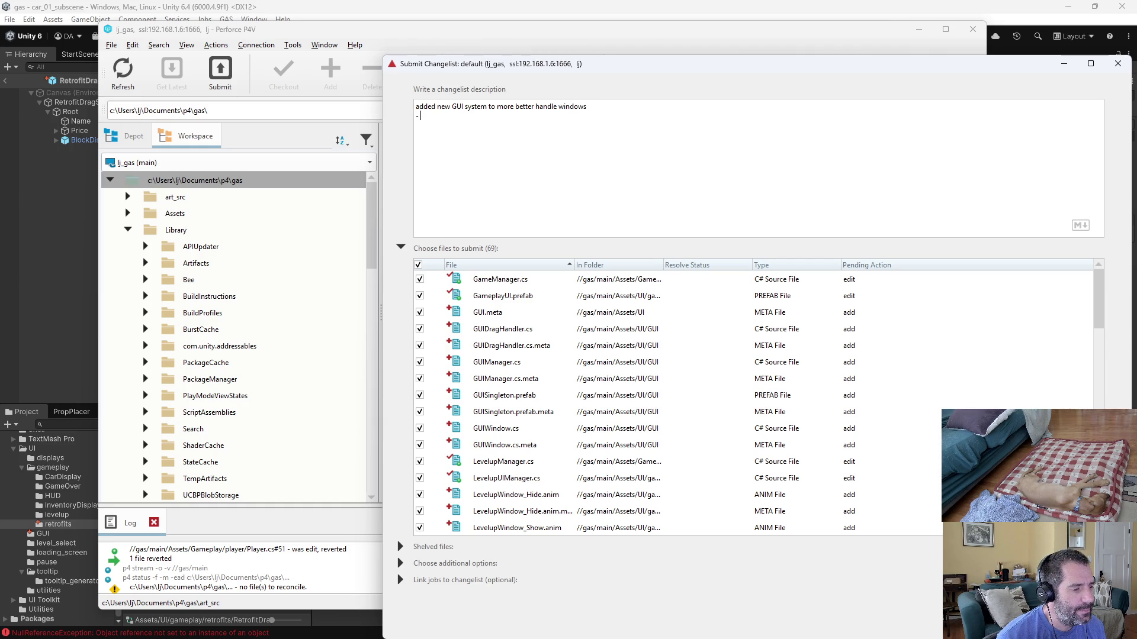
text(St)
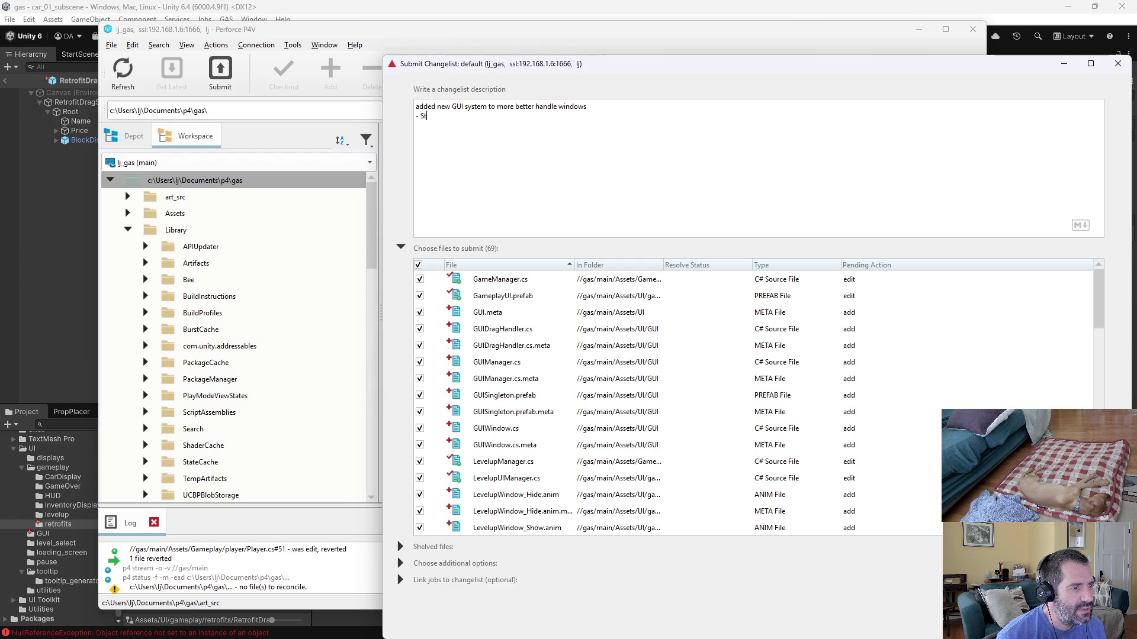
text(arting to split out )
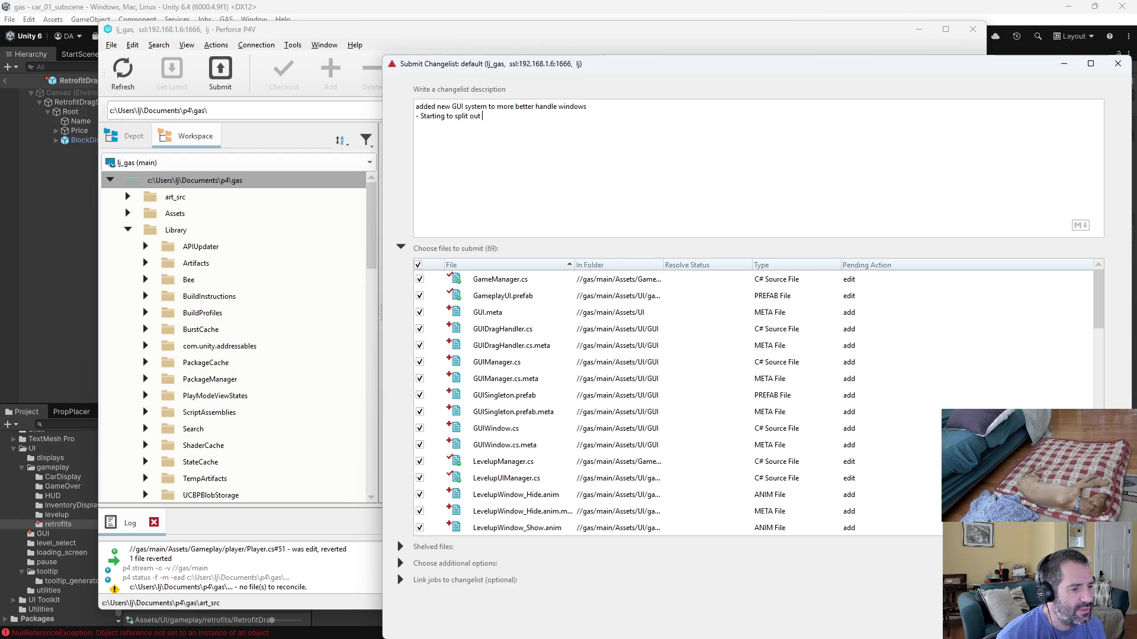
text(functionality f)
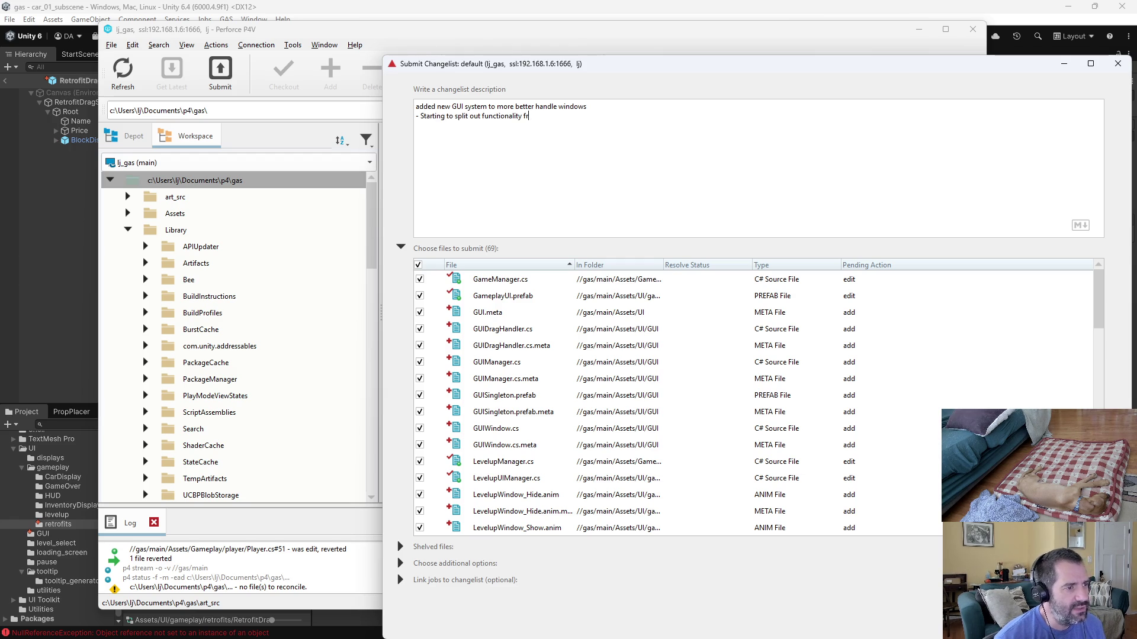
key(BackSpace)
text(of )
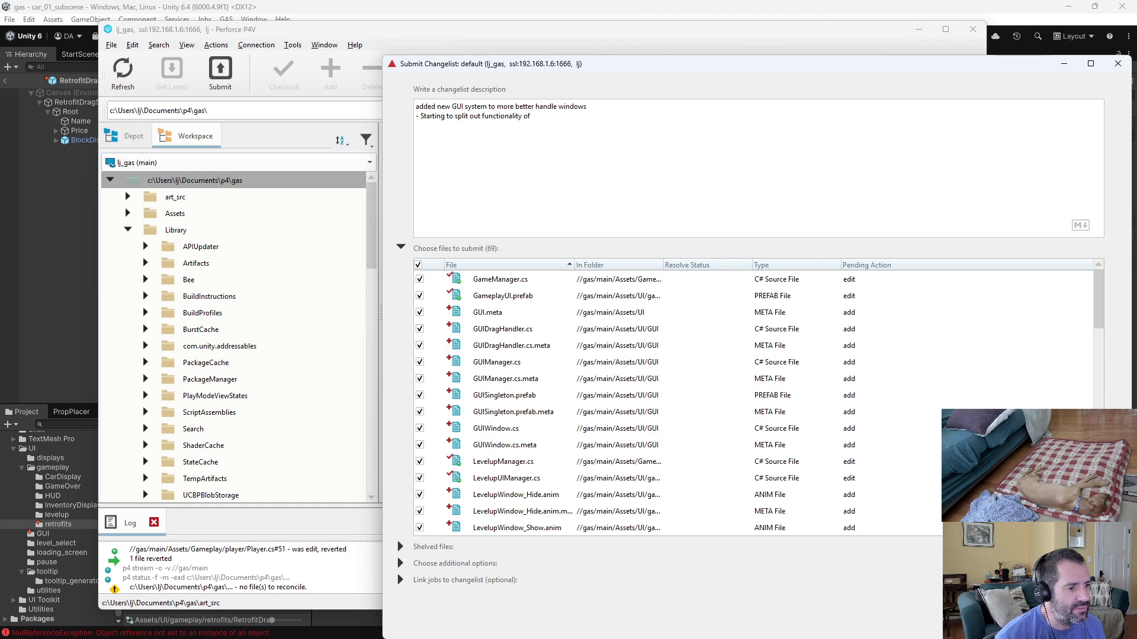
text(elui)
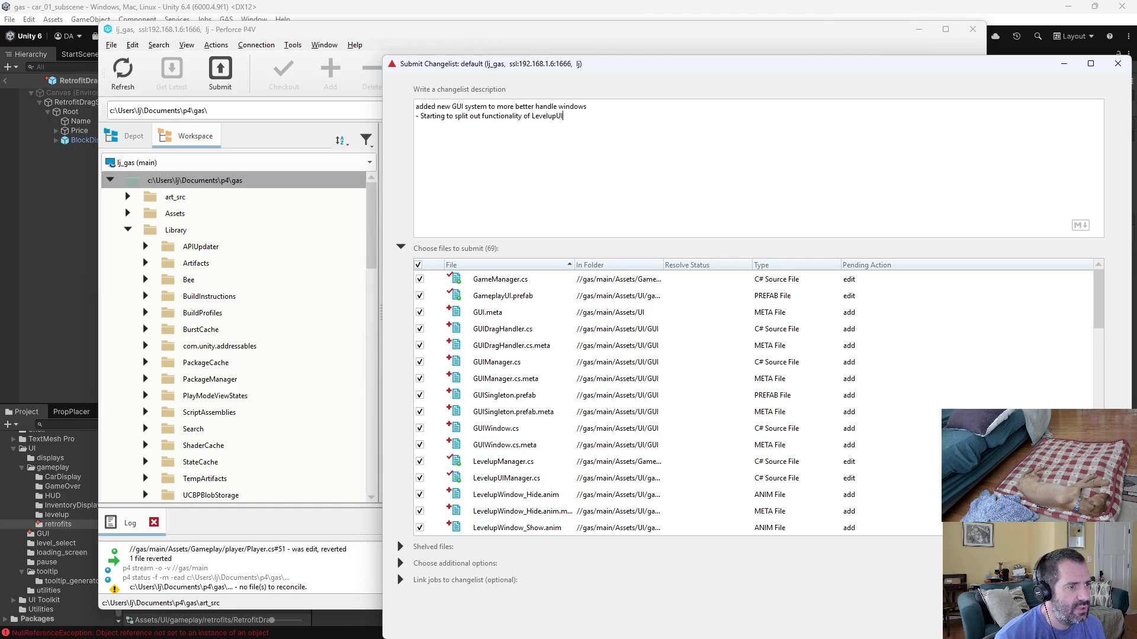
text(anager into R)
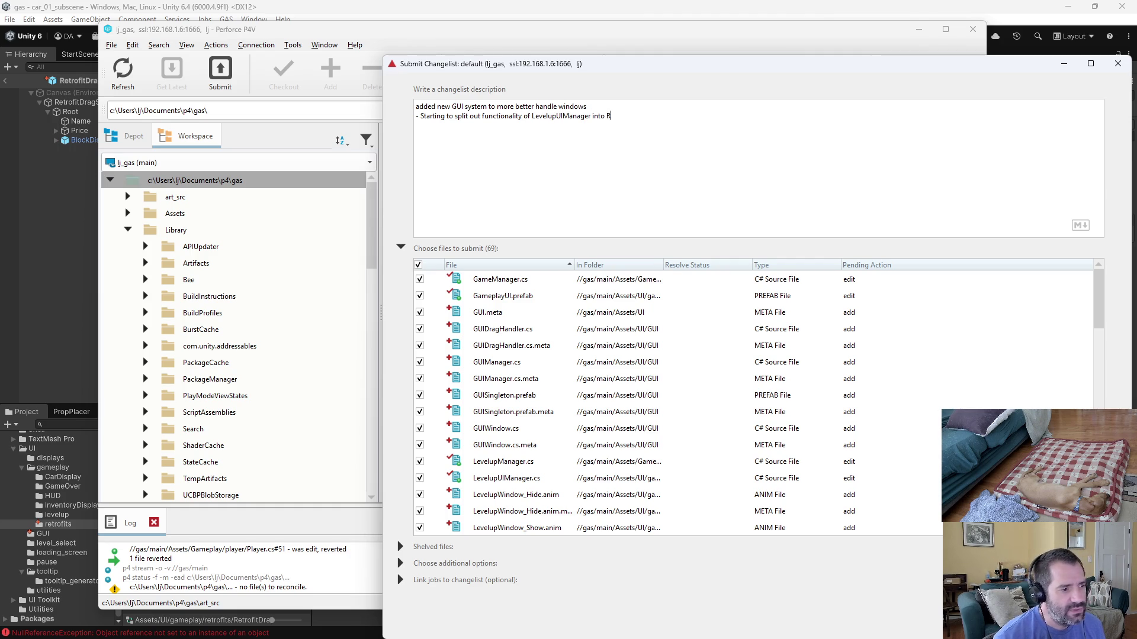
text(etrofitUI)
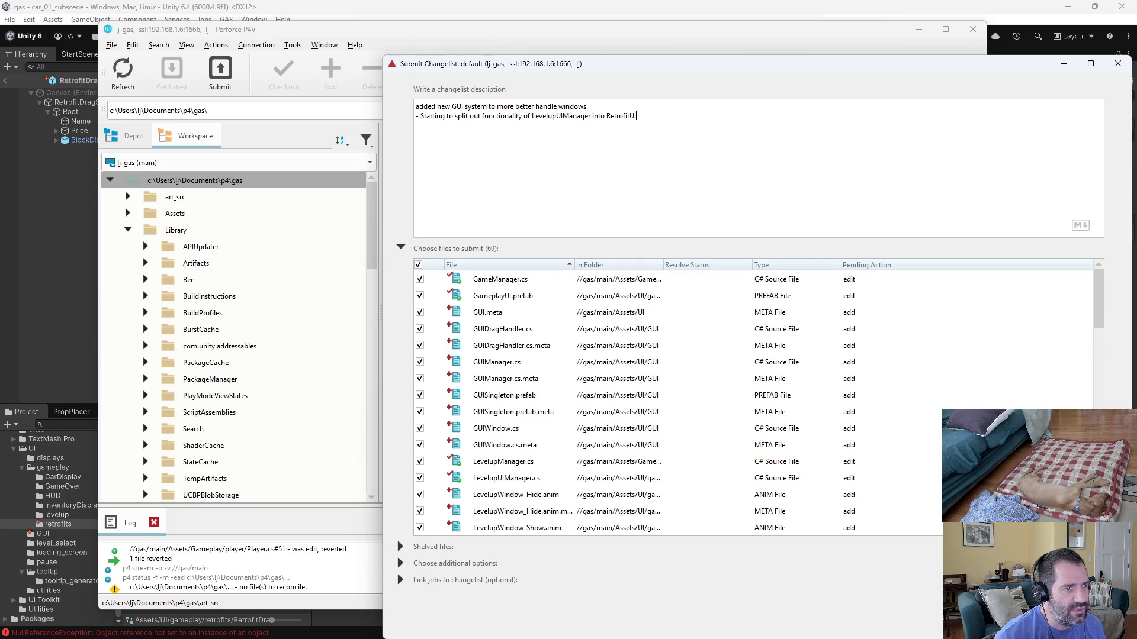
text(anager,)
key(BackSpace)
text(GUIWindow, G)
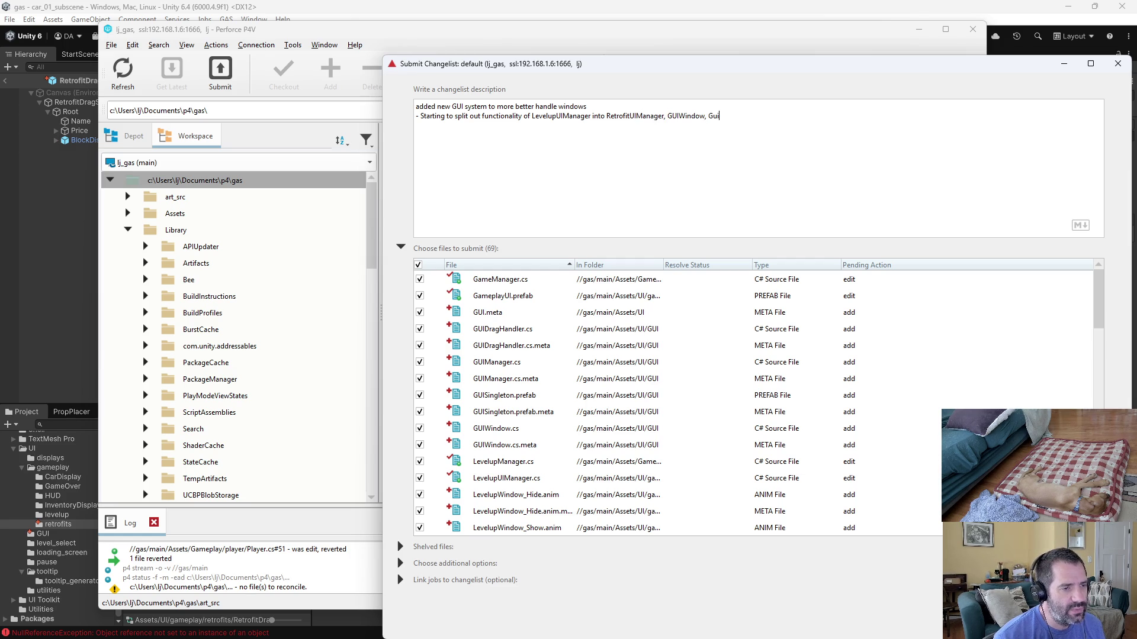
text(UIDragHandler, etc.)
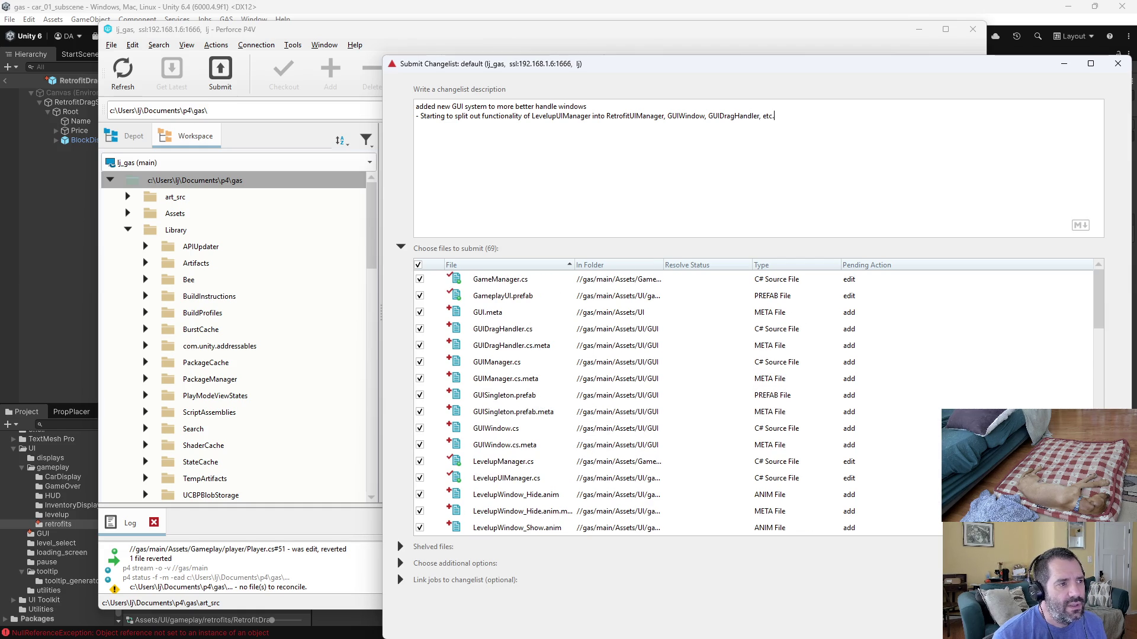
Add lines: 'Levelup UI works with mouse', gamepad probably broken, and '- Need to figure out gamepad navigation again'.
key(Return)
text(Levelup UI works)
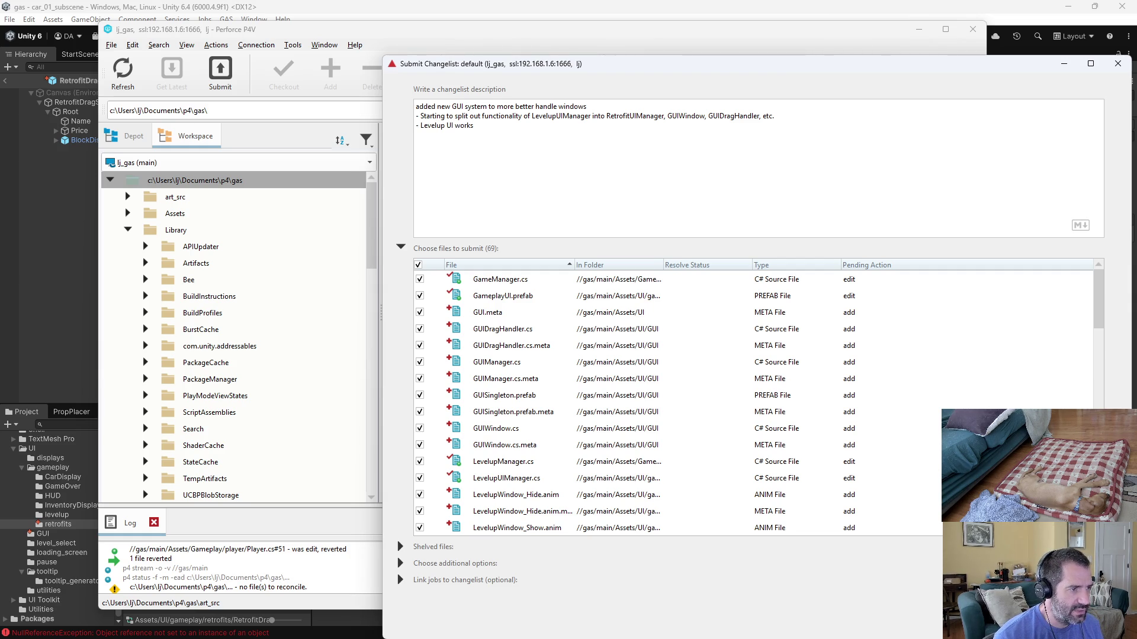
text( with mouse;)
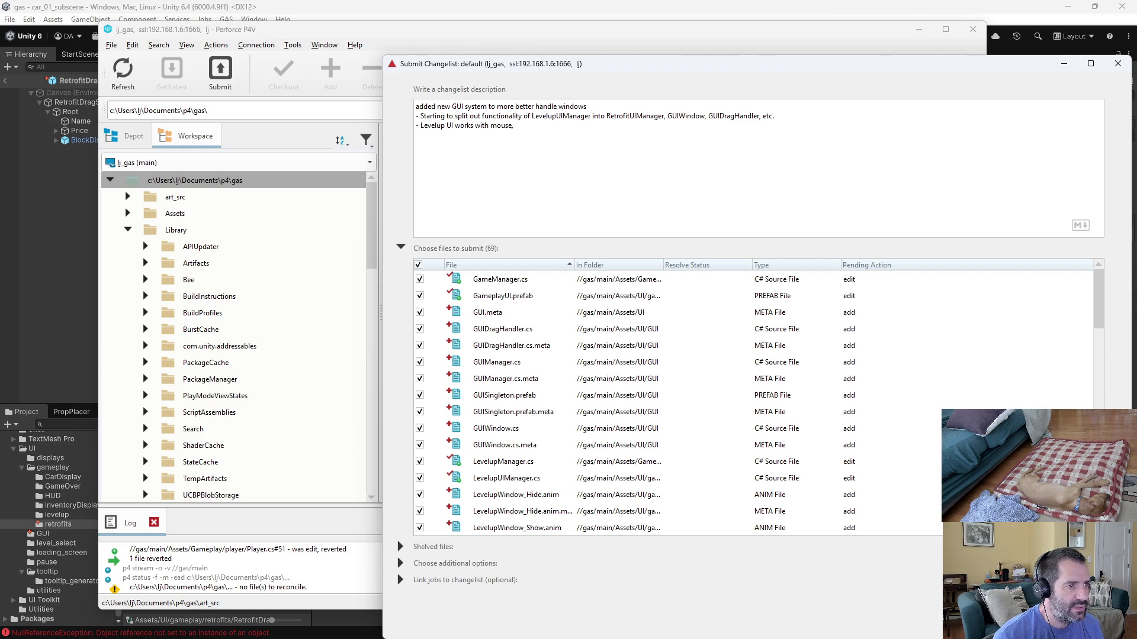
text( gamepad is probably broken.)
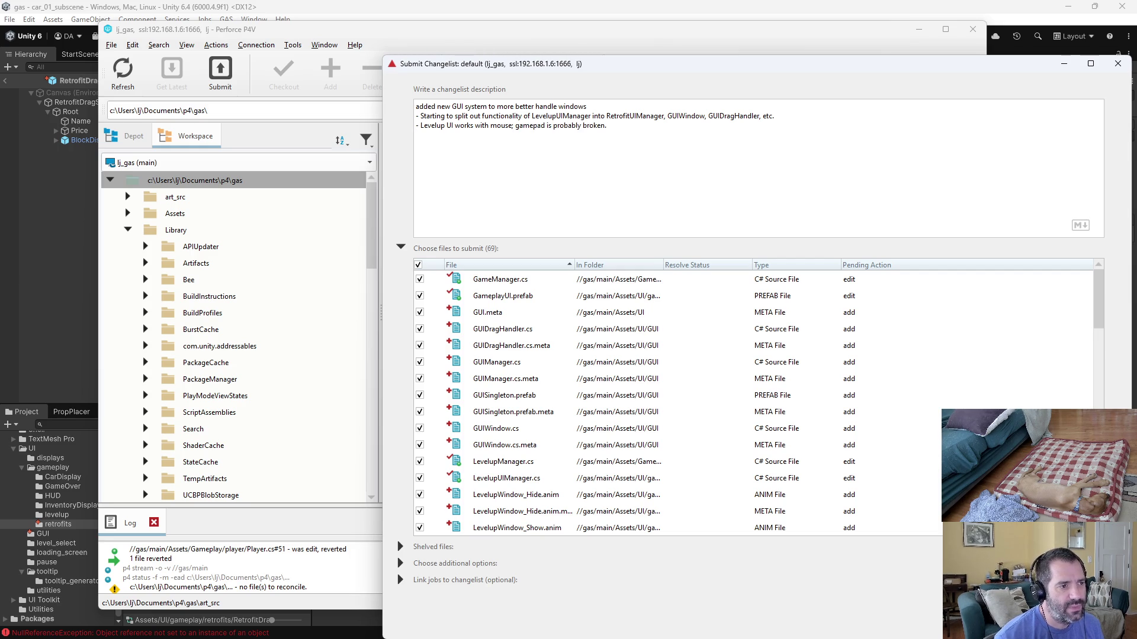
key(Return)
text(- Need to )
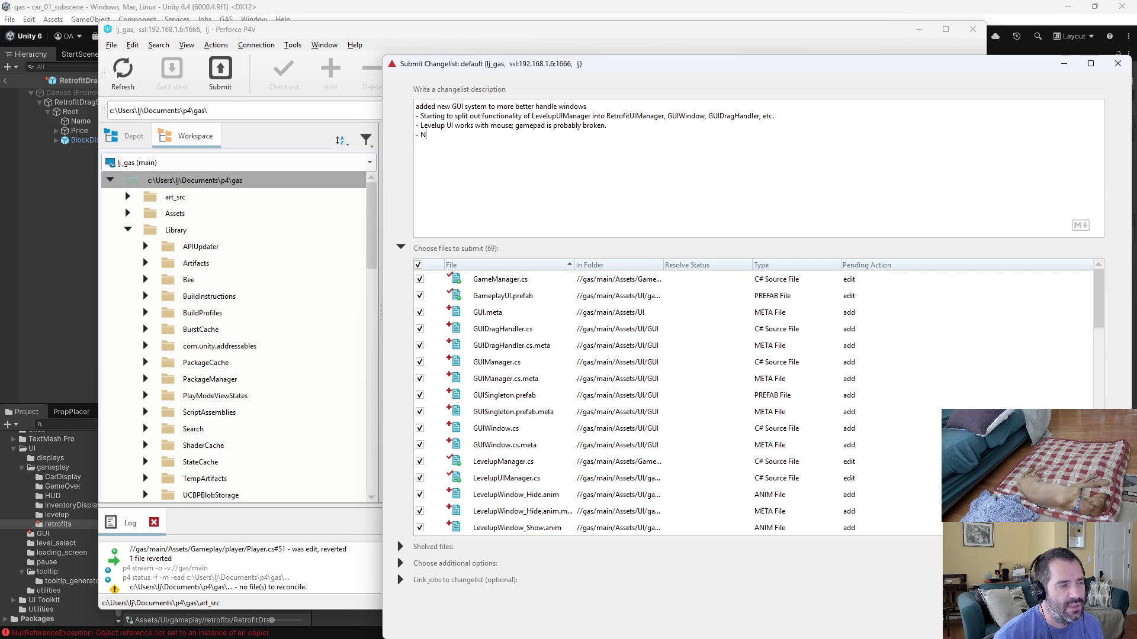
text(figur)
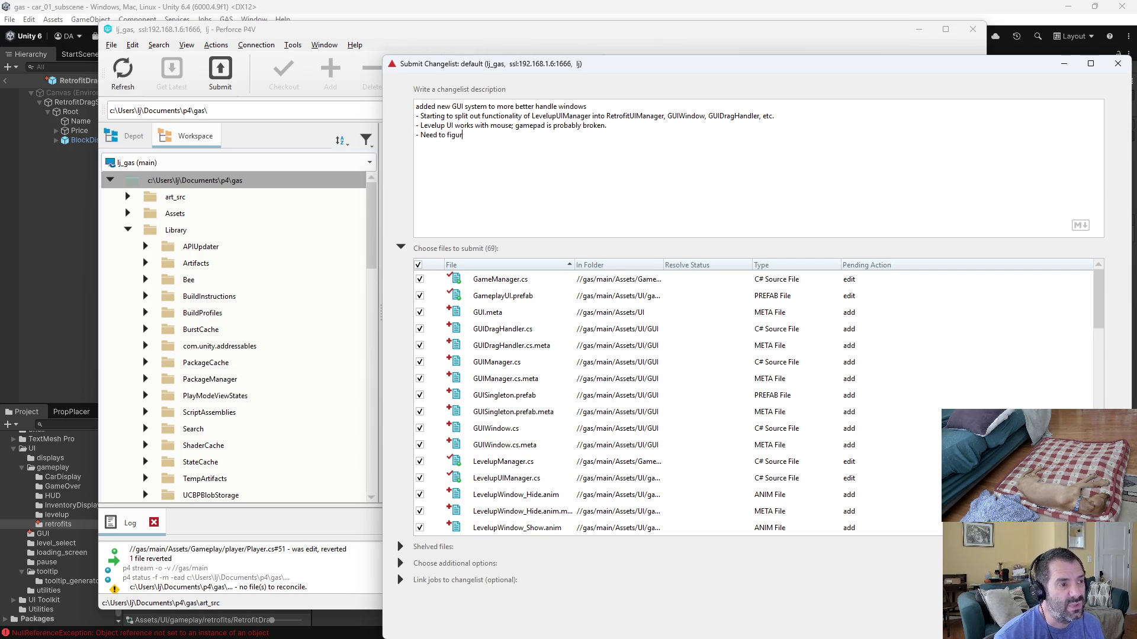
text(e out na)
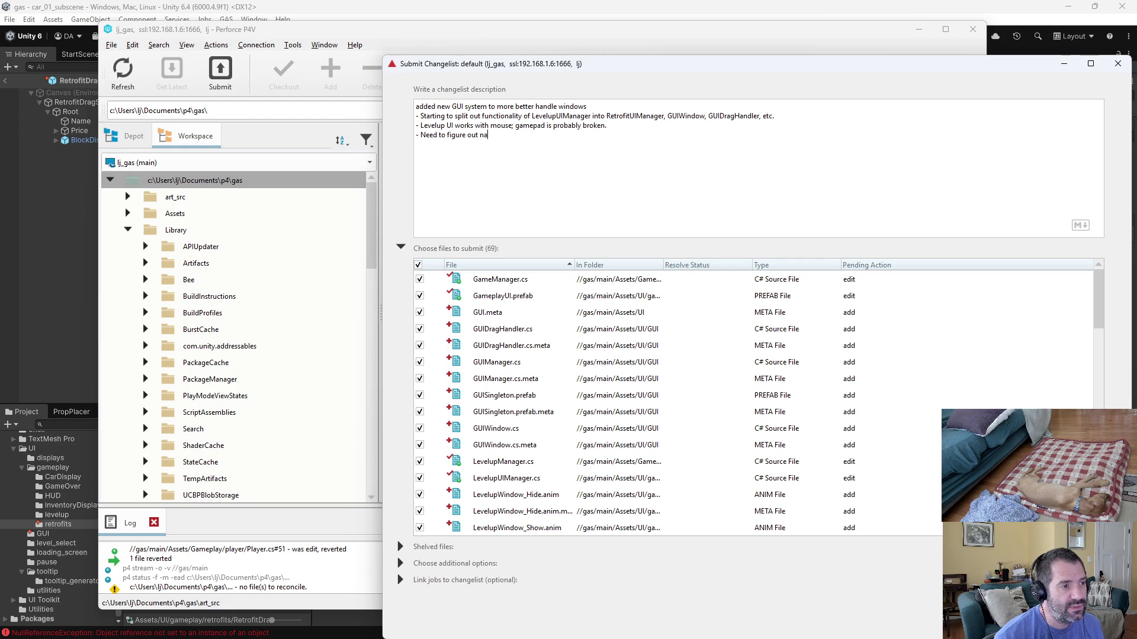
key(BackSpace)
key(BackSpace)
text(gamepad navi)
text(gatio)
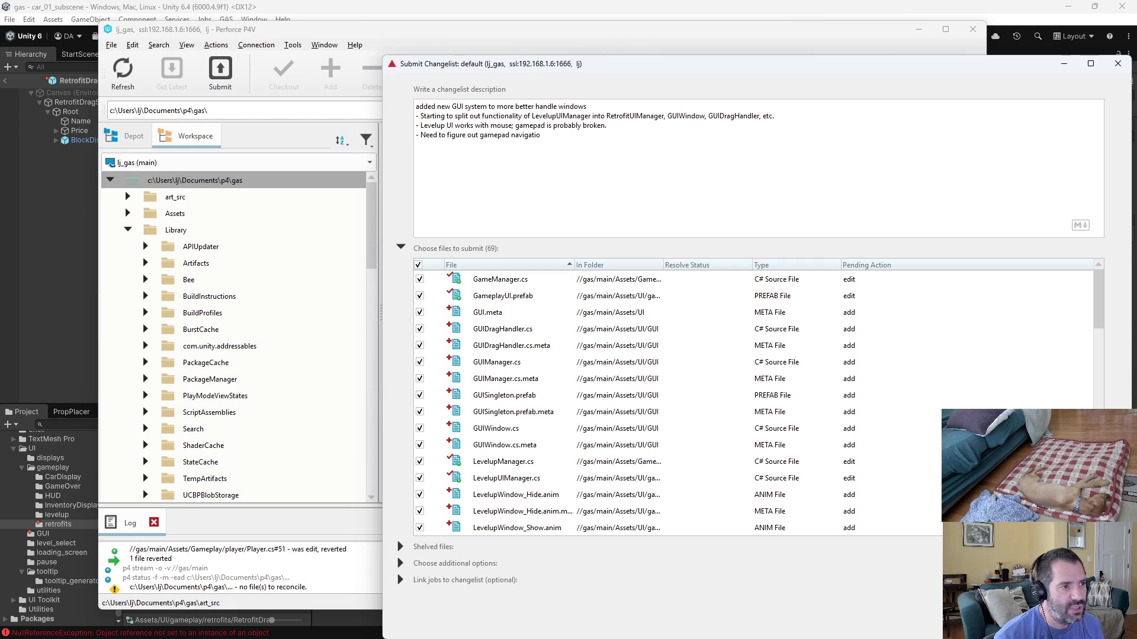
text(n again.)
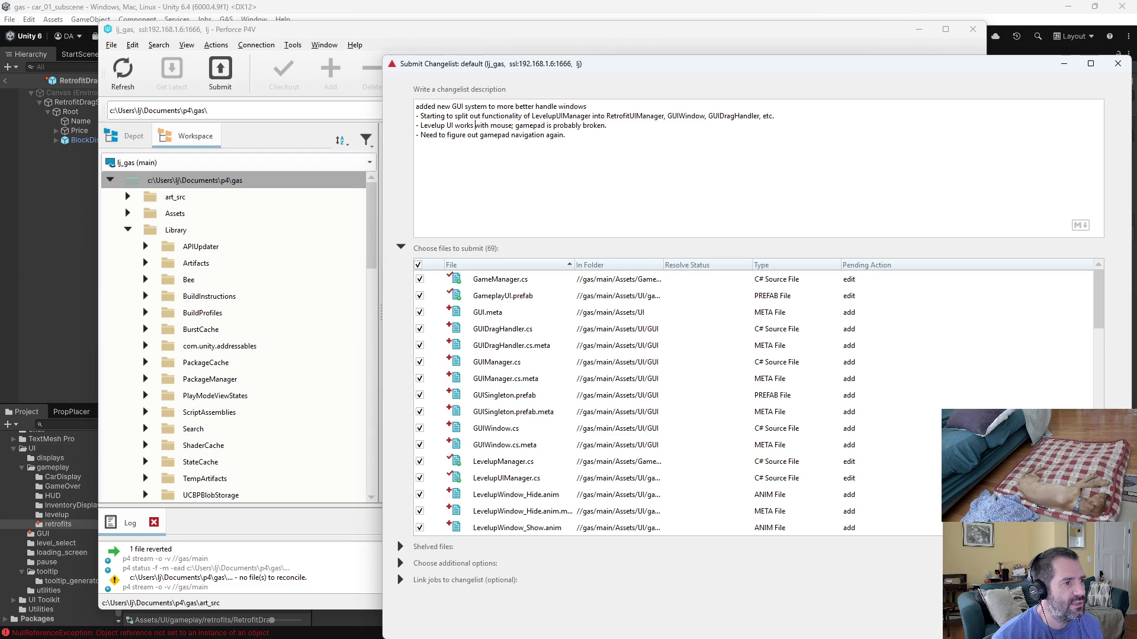
Add 'others don't (yet, stations, etc.)', put the 'UI works' note on its own line, and merge the navigation line upward.
text(,)
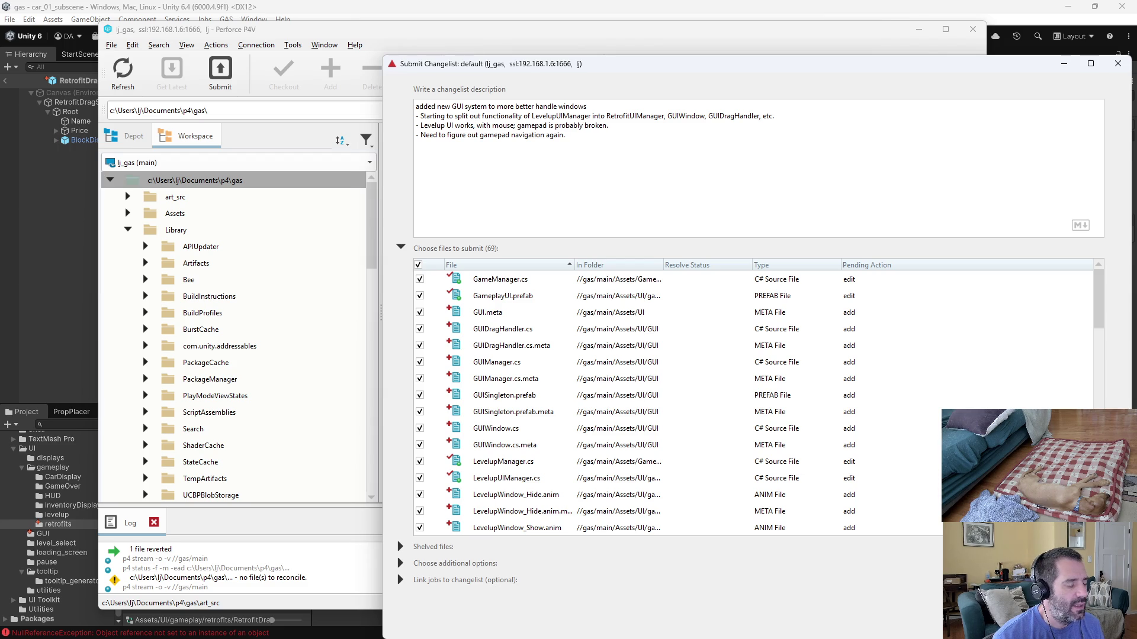
text(other)
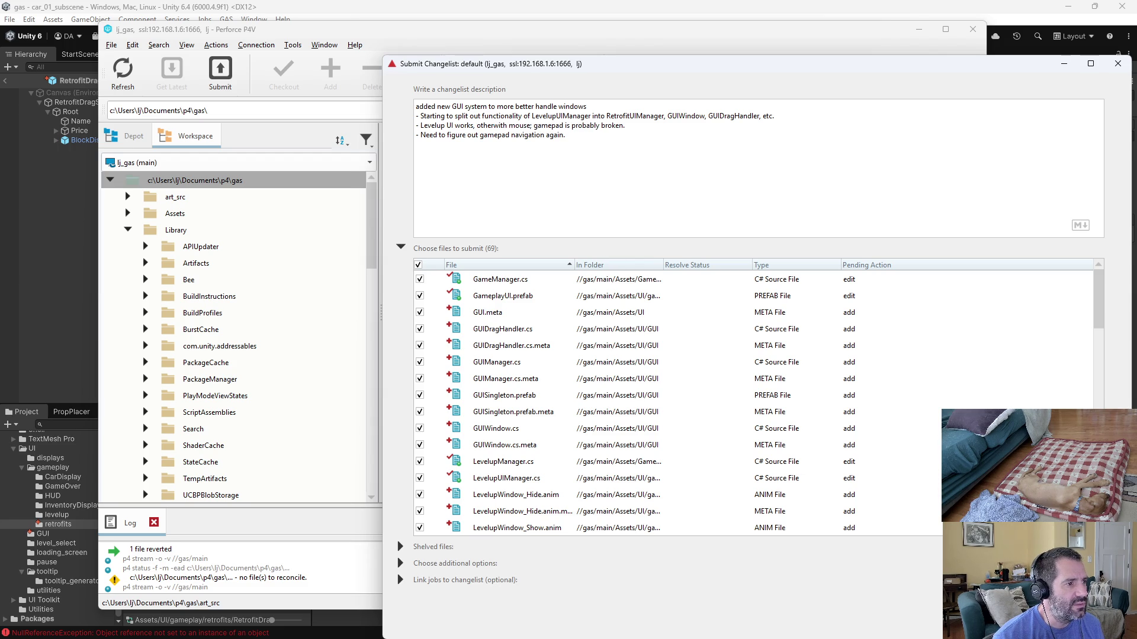
text(s don't ()
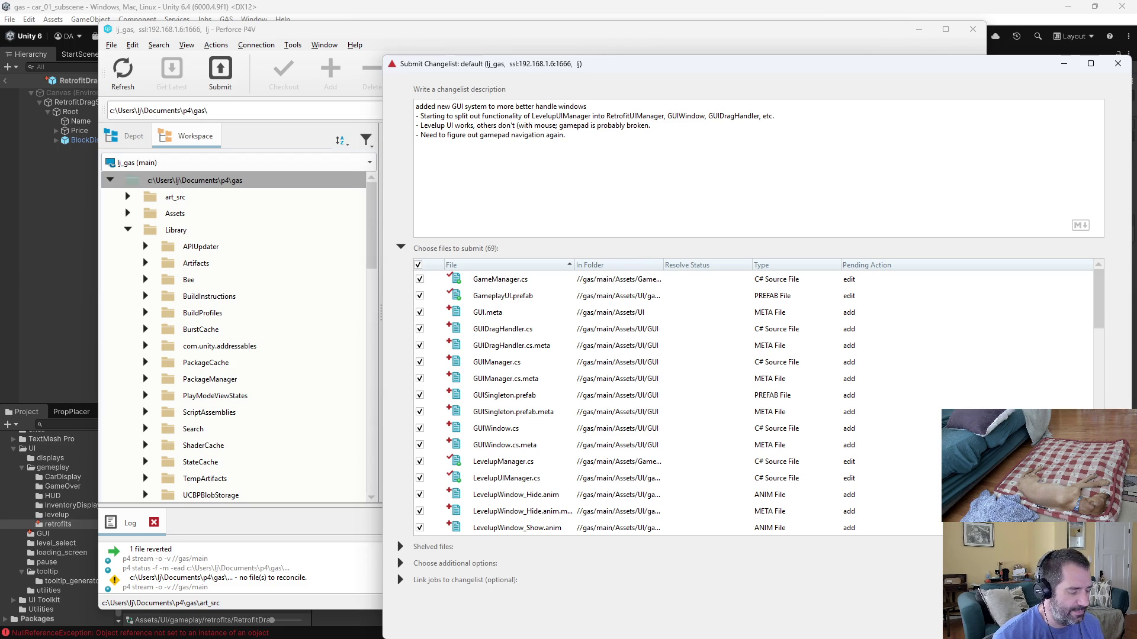
text(yet, )
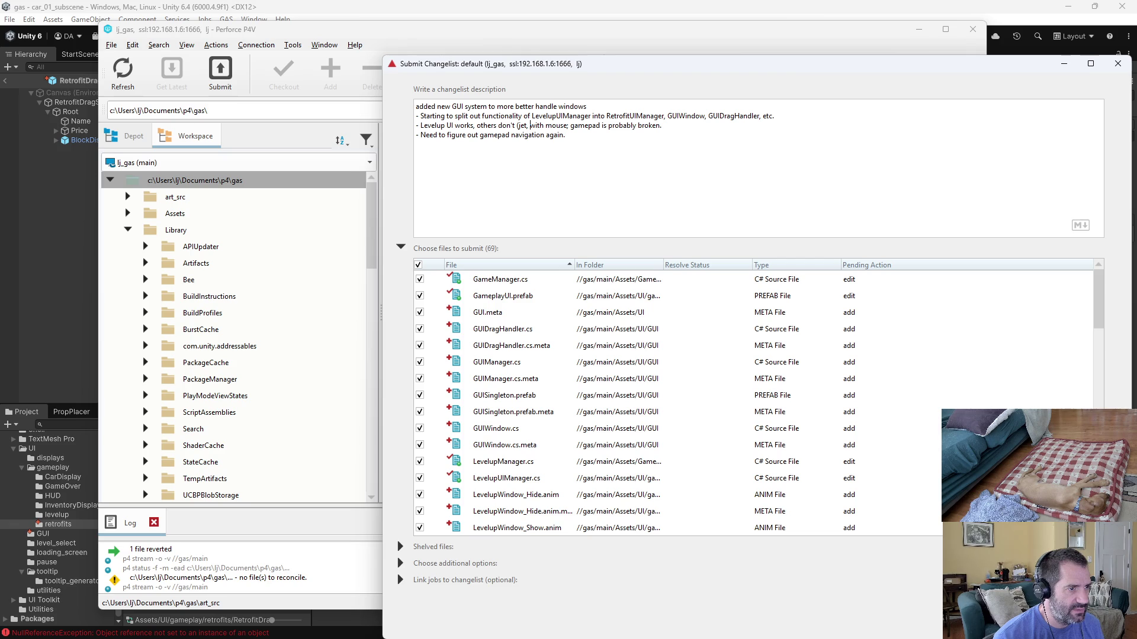
text(stations, etc.))
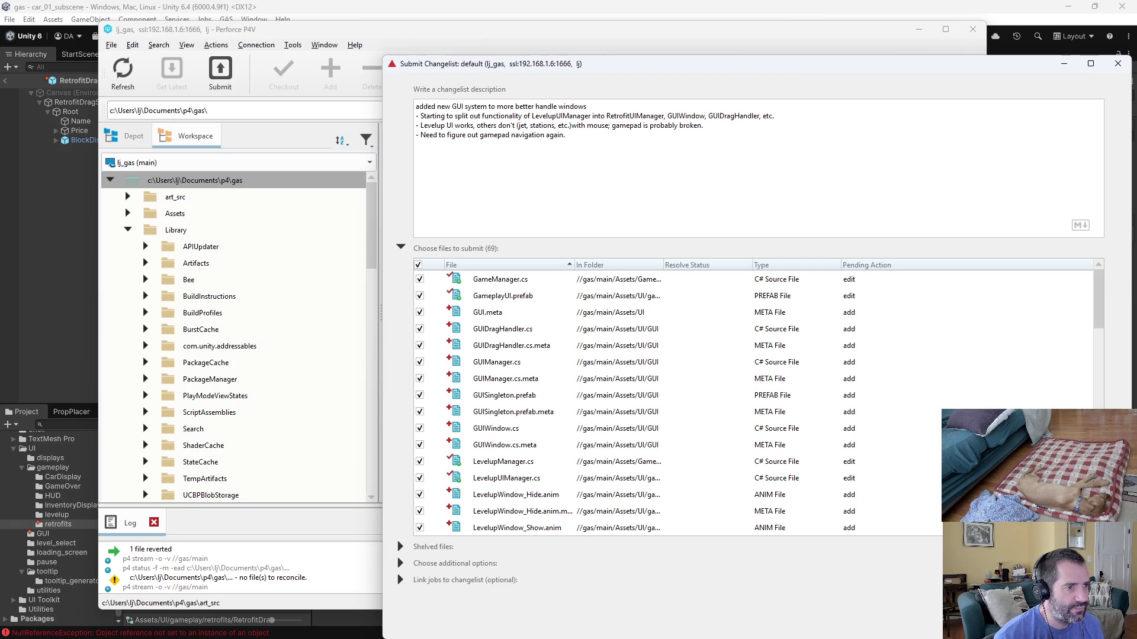
key(Return)
text(- IU)
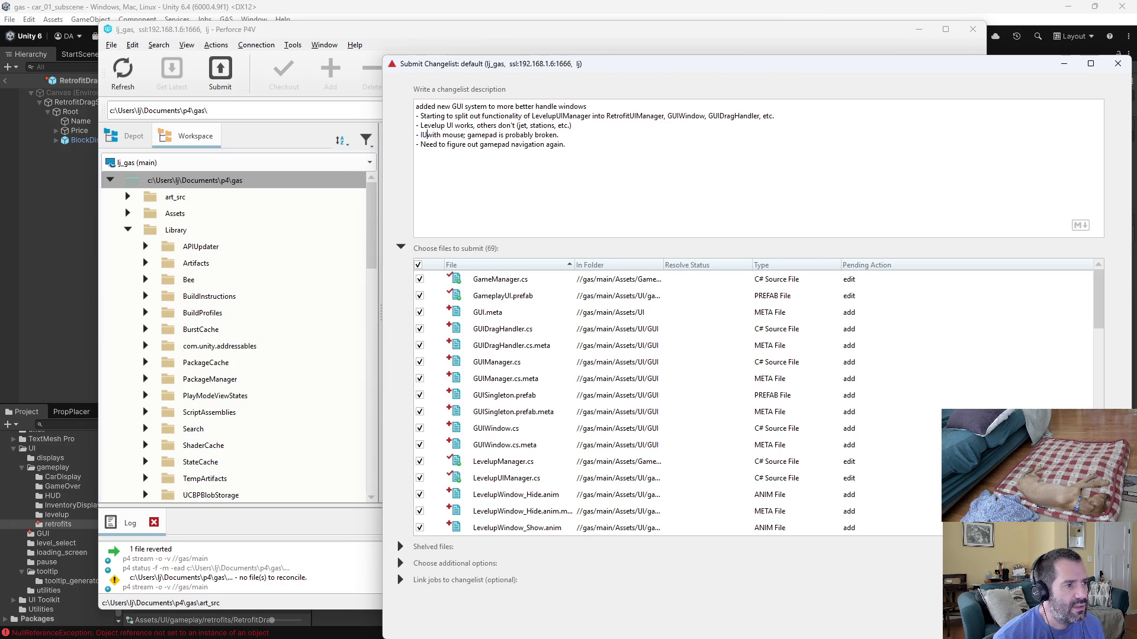
key(BackSpace)
key(BackSpace)
text(UI works)
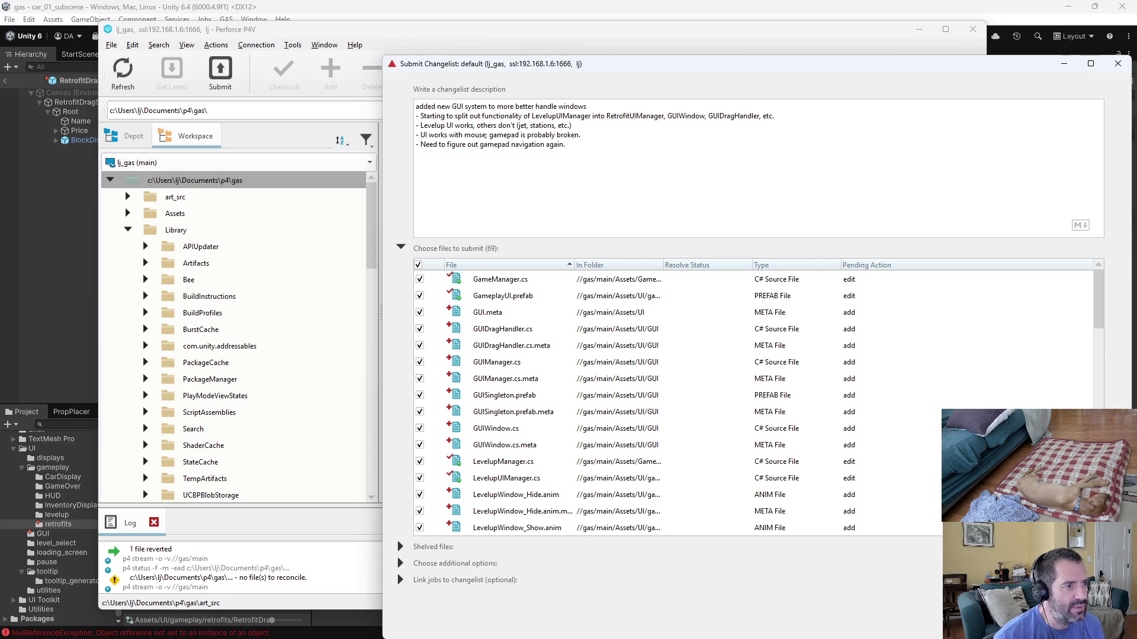
key(ctrl+Left)
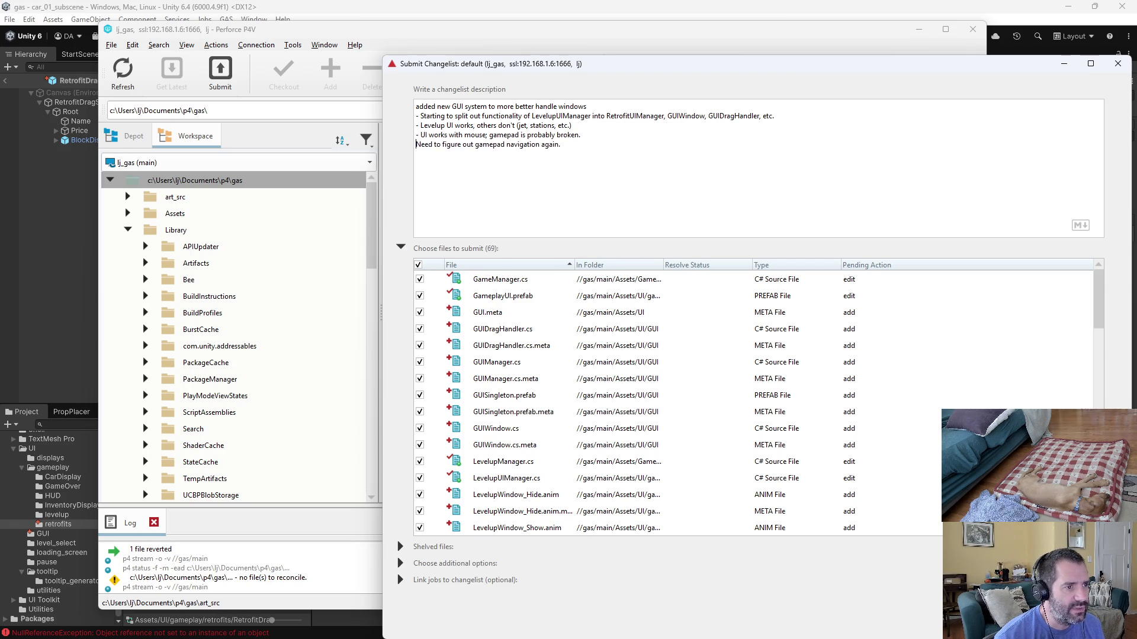
key(BackSpace)
key(BackSpace)
key(BackSpace)
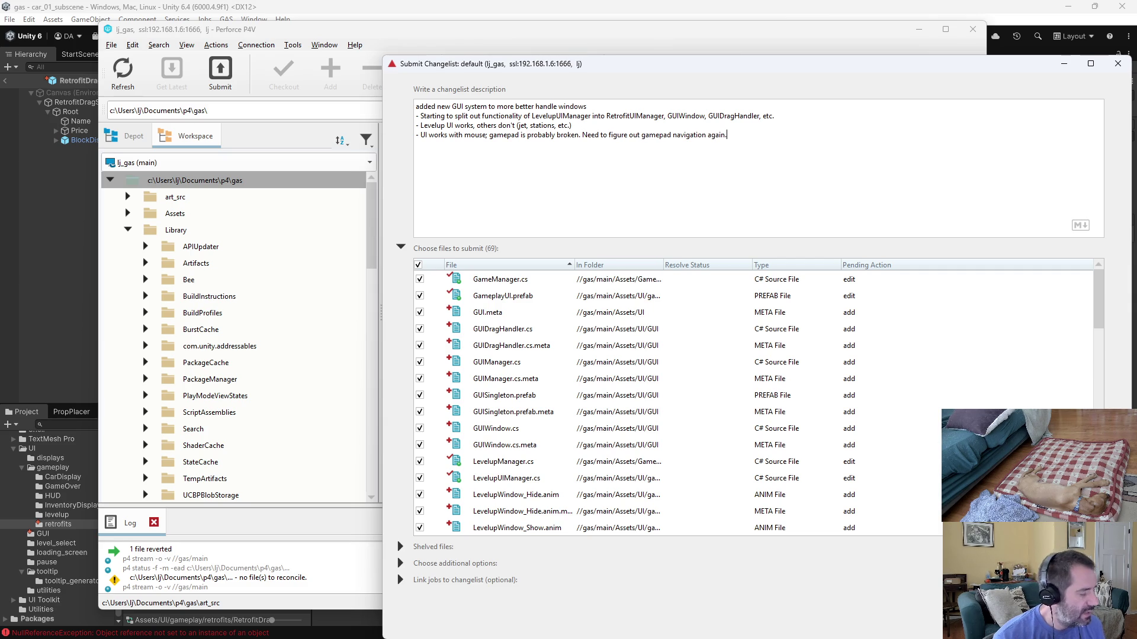
Review the changelist's file list before submitting it as change 1389.
scroll(629, 478, down, 13)
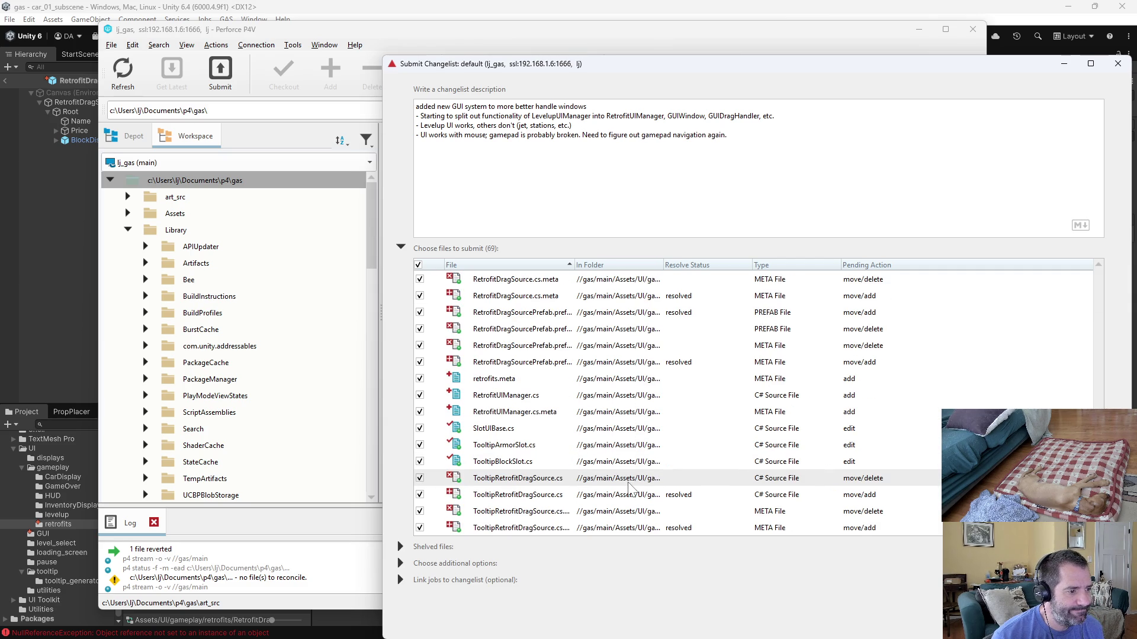
scroll(630, 483, up, 4)
scroll(630, 489, up, 9)
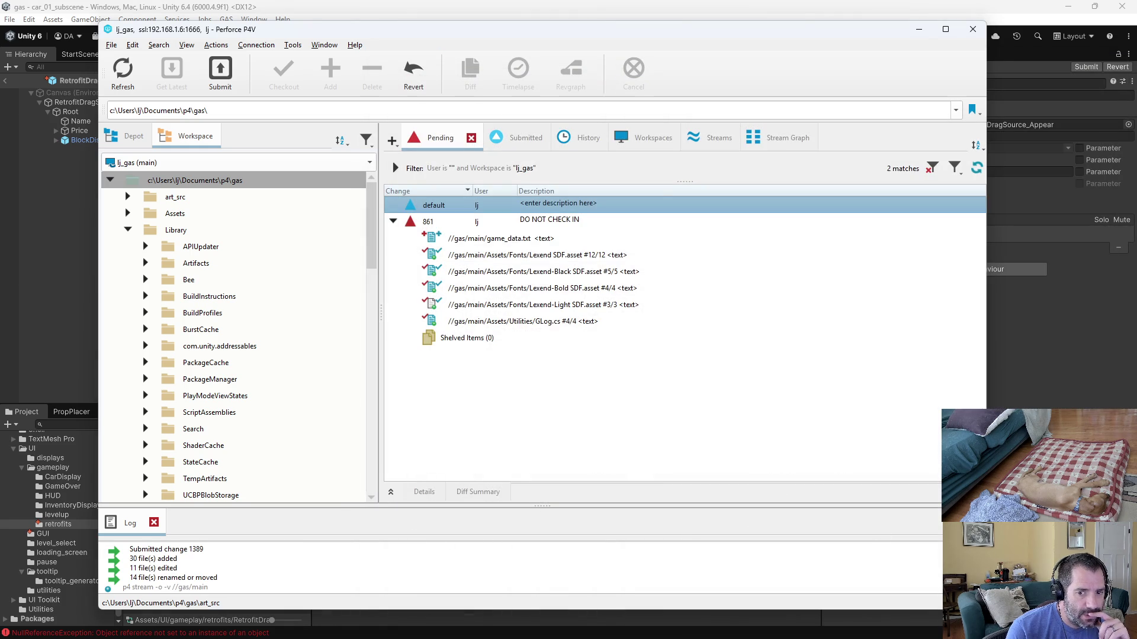
Switch from P4V back to the Unity editor.
key(alt+Tab)
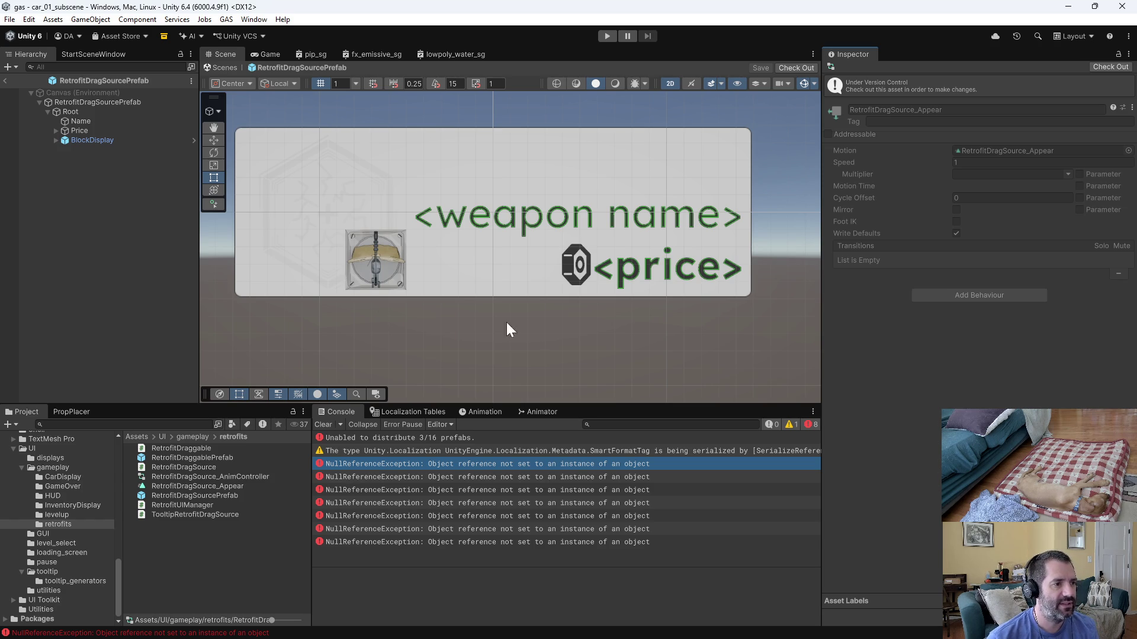
scroll(461, 279, down, 6)
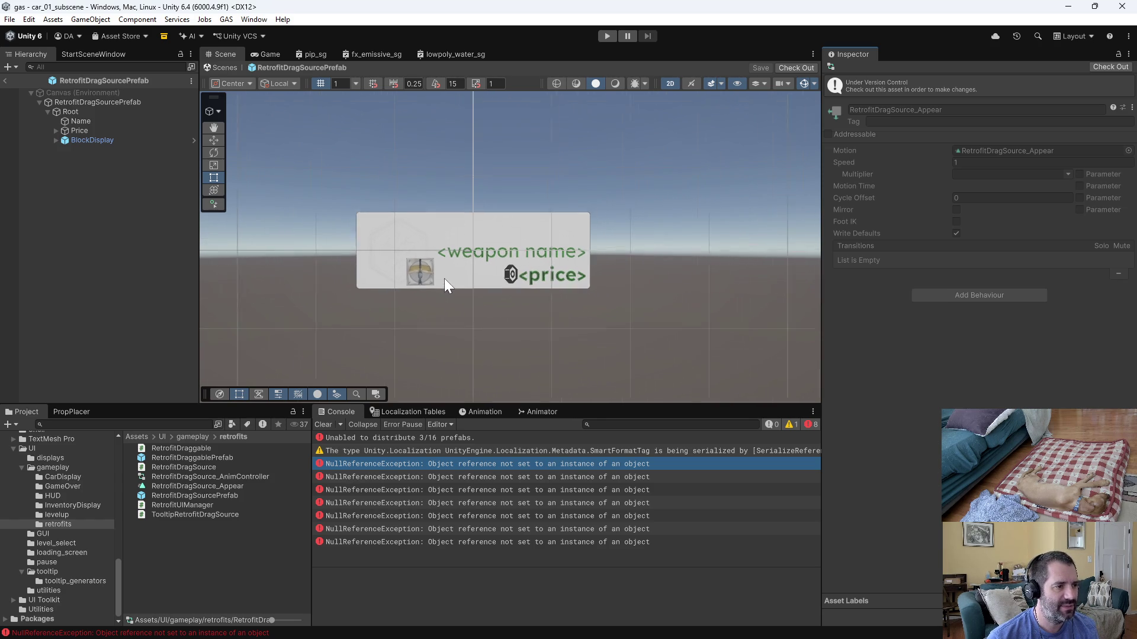
scroll(445, 284, down, 1)
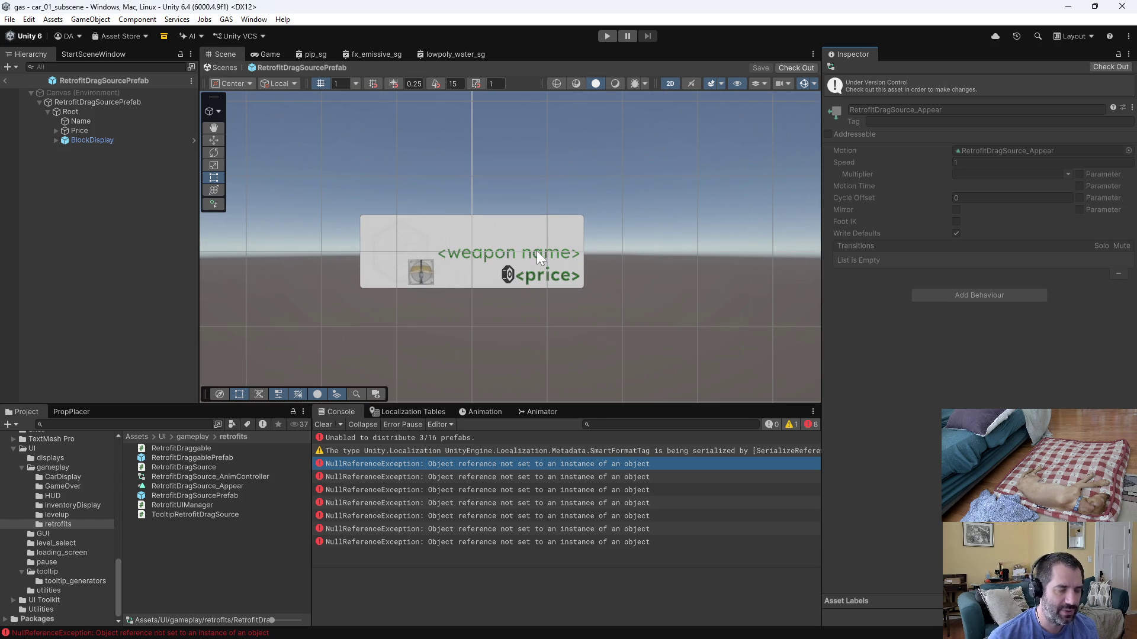